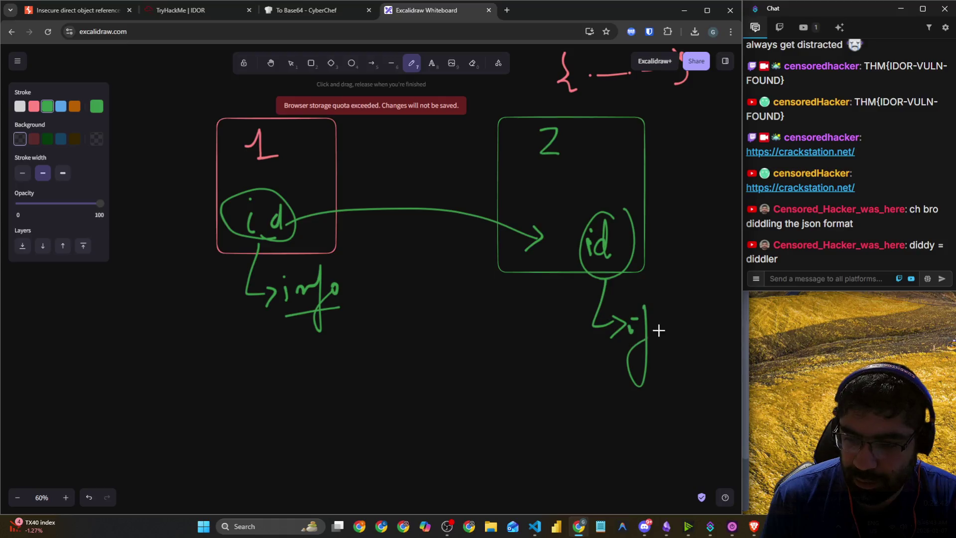
Step: Strike through the second box's 'info' and draw a down arrow below it
drag(577, 351, 676, 345)
scroll(610, 339, down, 1)
scroll(517, 342, down, 2)
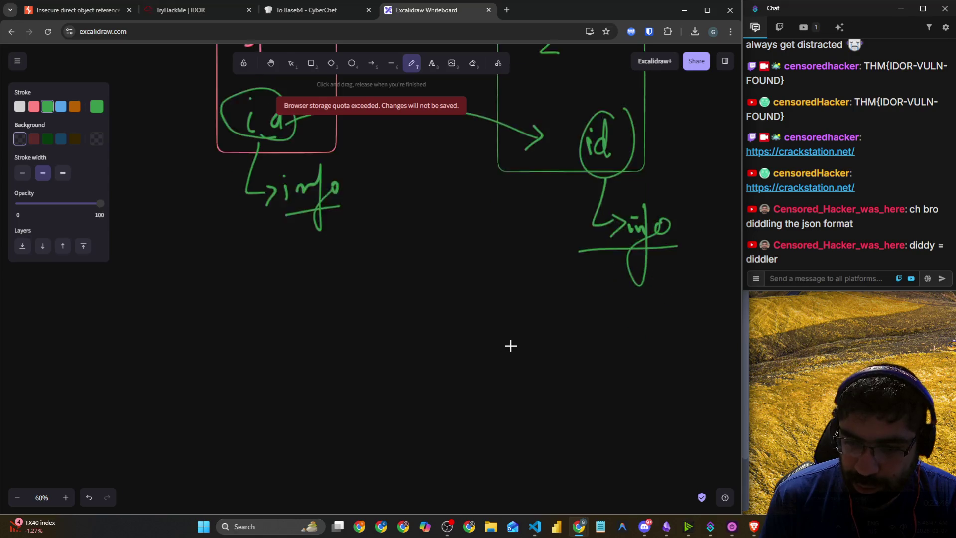
mouse_move(597, 225)
mouse_down()
mouse_move(600, 262)
mouse_move(610, 247)
mouse_up()
Step: Handwrite '1's profile' beneath the down arrow
drag(541, 307, 564, 326)
drag(566, 279, 578, 319)
drag(612, 279, 613, 344)
mouse_move(614, 296)
mouse_down()
mouse_move(604, 324)
mouse_move(688, 305)
mouse_move(727, 315)
mouse_up()
mouse_move(583, 318)
mouse_down()
mouse_move(567, 330)
mouse_move(727, 323)
mouse_up()
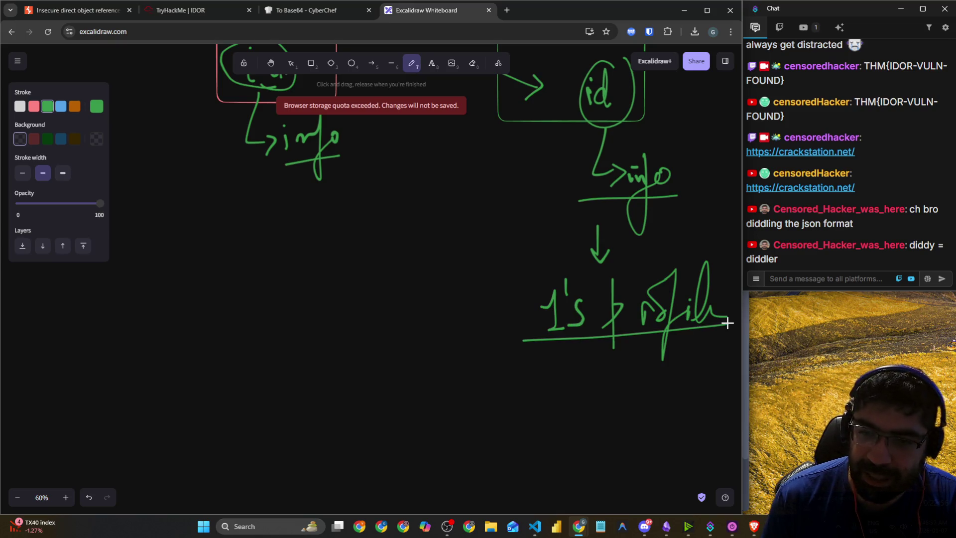
scroll(586, 347, up, 3)
scroll(550, 326, down, 1)
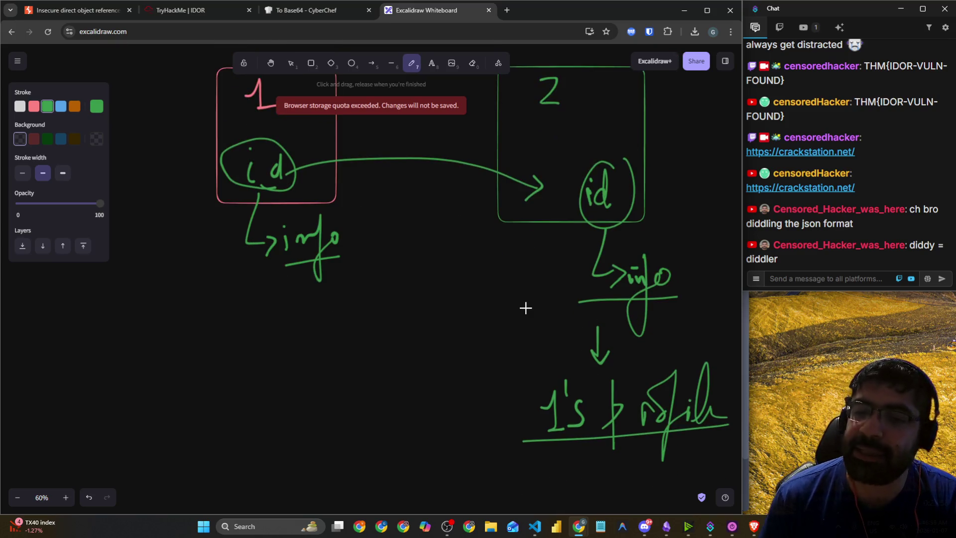
click(189, 13)
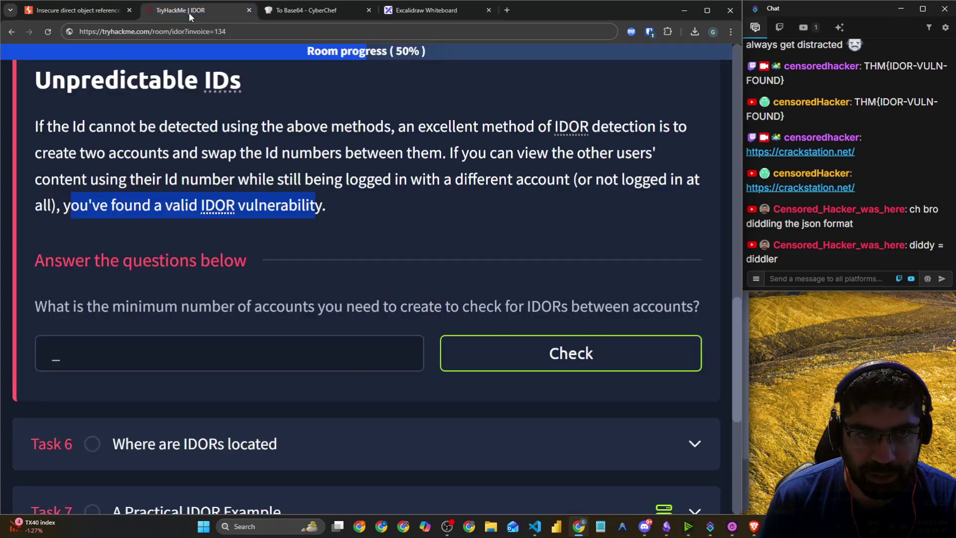
Step: Highlight the passages on another user's Id, a valid IDOR vulnerability, and the minimum-accounts question
click(278, 216)
drag(144, 174, 706, 184)
mouse_move(95, 198)
mouse_down()
mouse_move(164, 212)
mouse_move(301, 214)
mouse_up()
scroll(236, 297, down, 2)
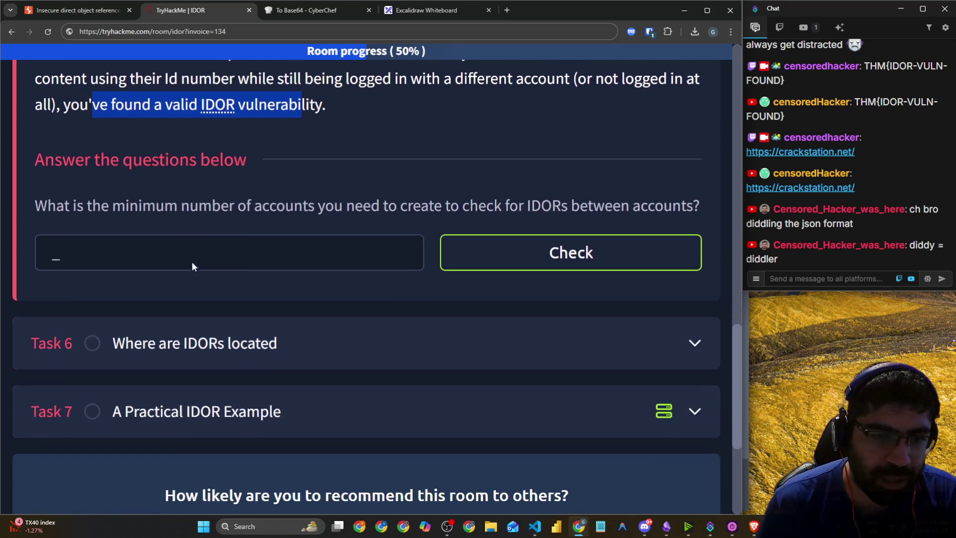
drag(82, 208, 567, 211)
Step: Answer the minimum-accounts question with 2
click(259, 255)
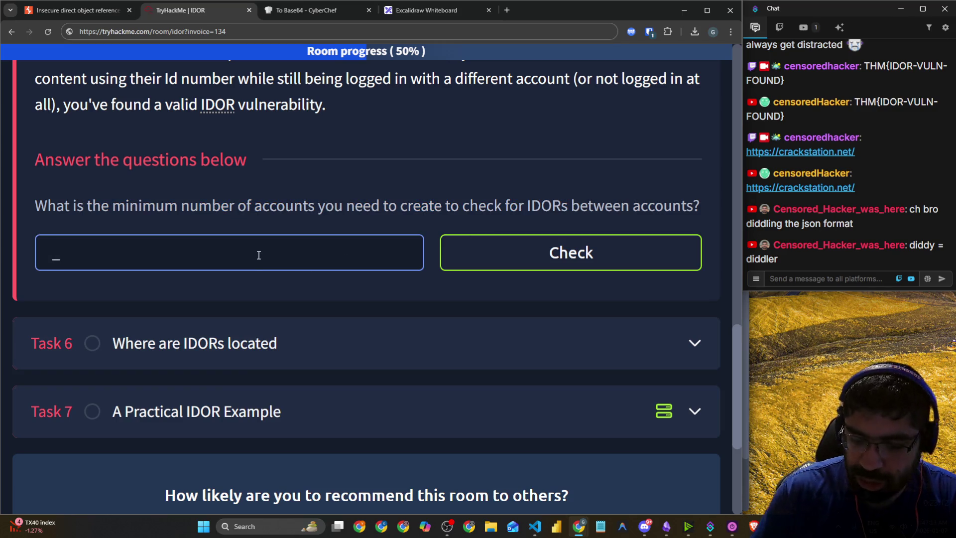
text(2)
key(Return)
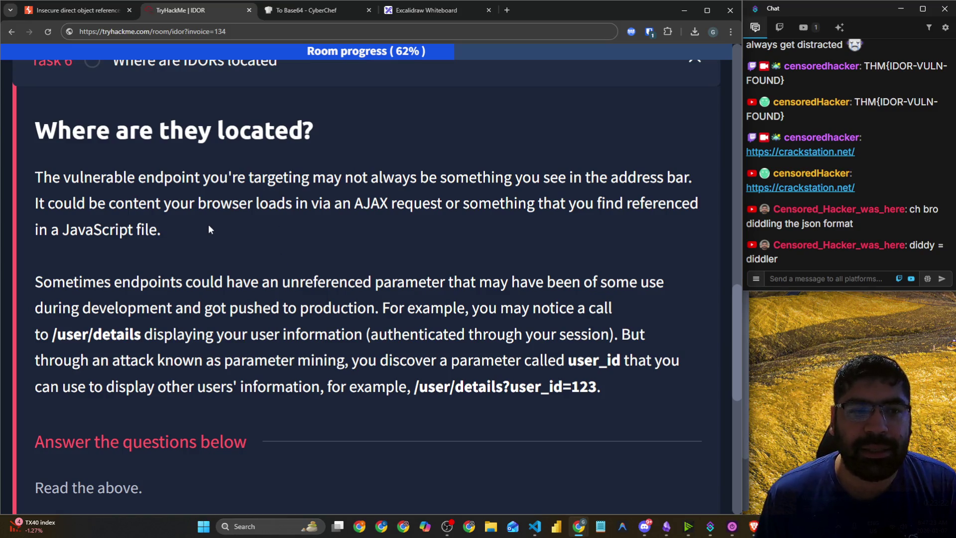
drag(35, 177, 695, 177)
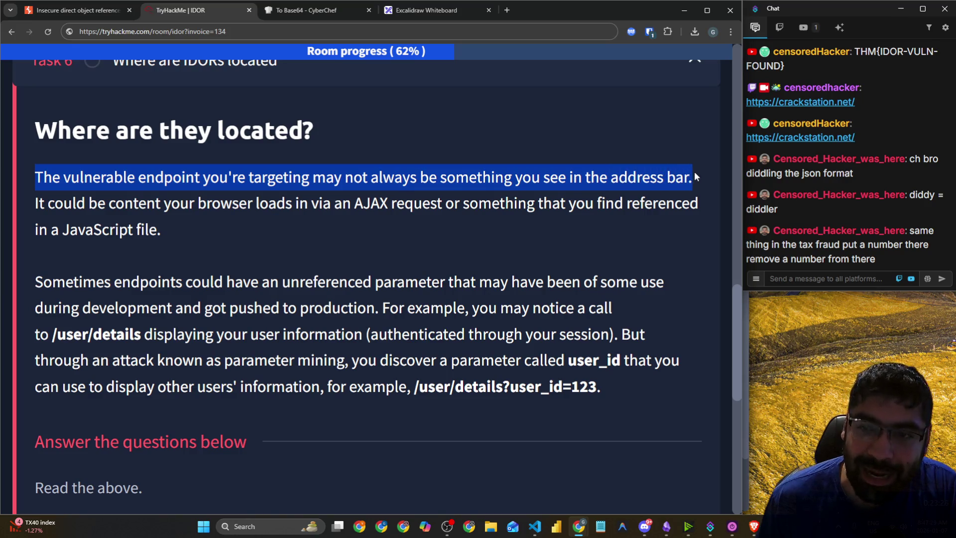
click(31, 206)
drag(31, 206, 188, 208)
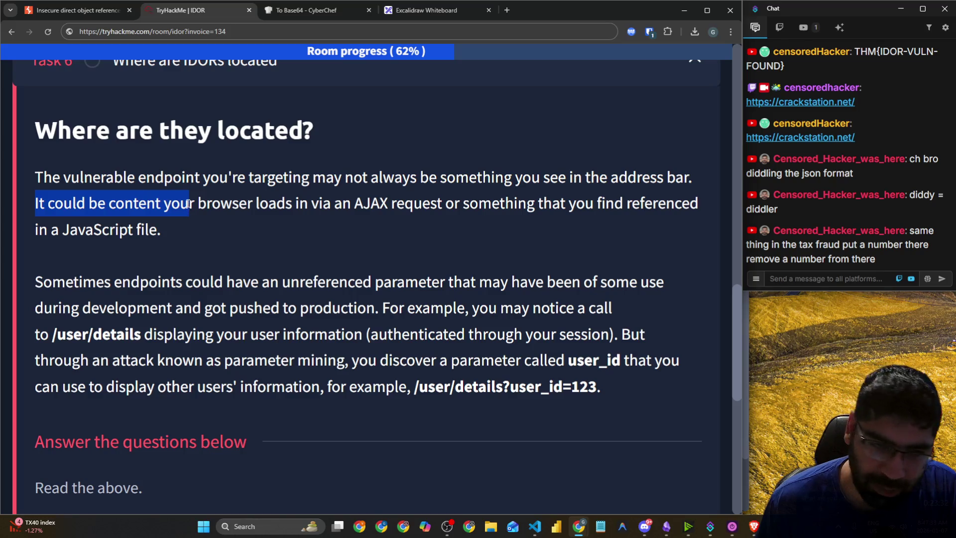
click(230, 202)
scroll(204, 223, down, 5)
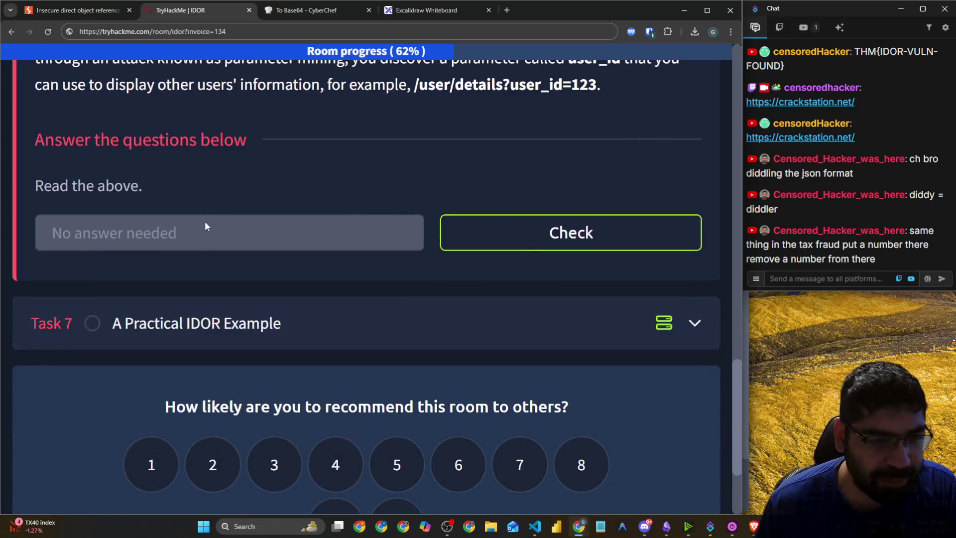
scroll(207, 221, up, 3)
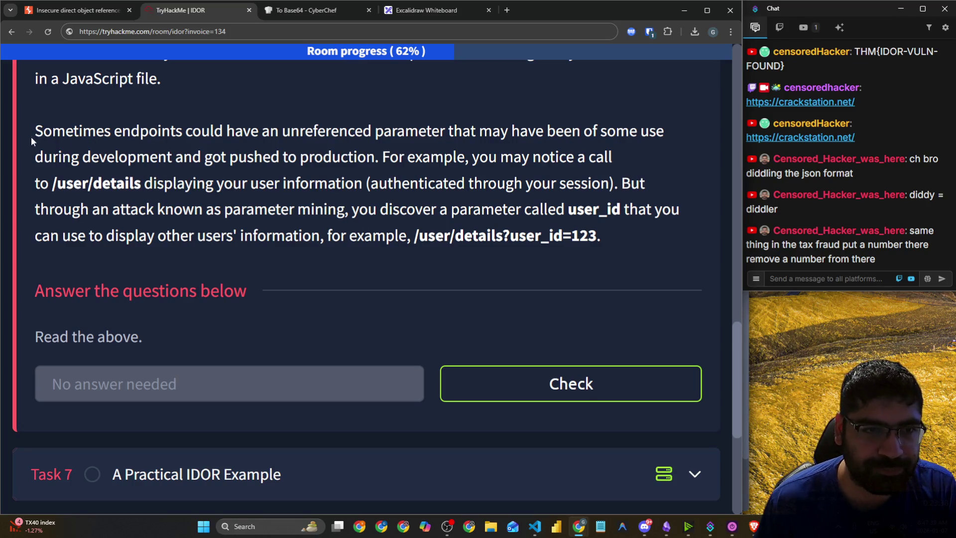
scroll(79, 139, up, 3)
drag(58, 140, 314, 142)
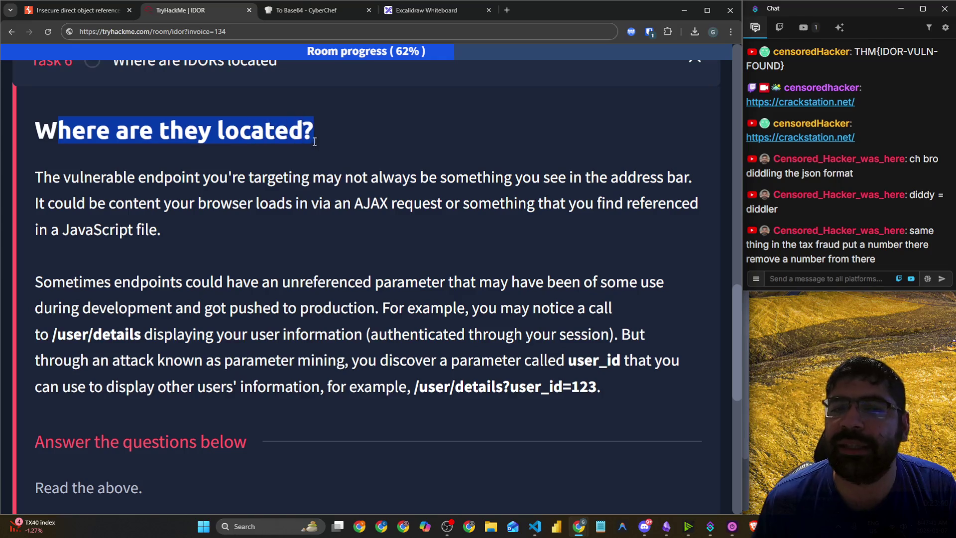
mouse_move(60, 182)
mouse_down()
mouse_move(352, 171)
mouse_move(695, 184)
mouse_up()
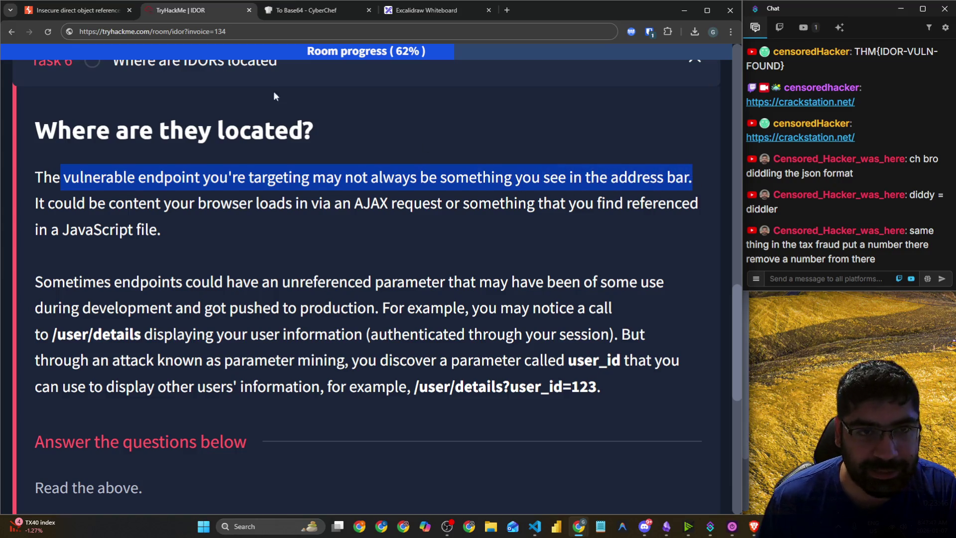
drag(226, 31, 182, 32)
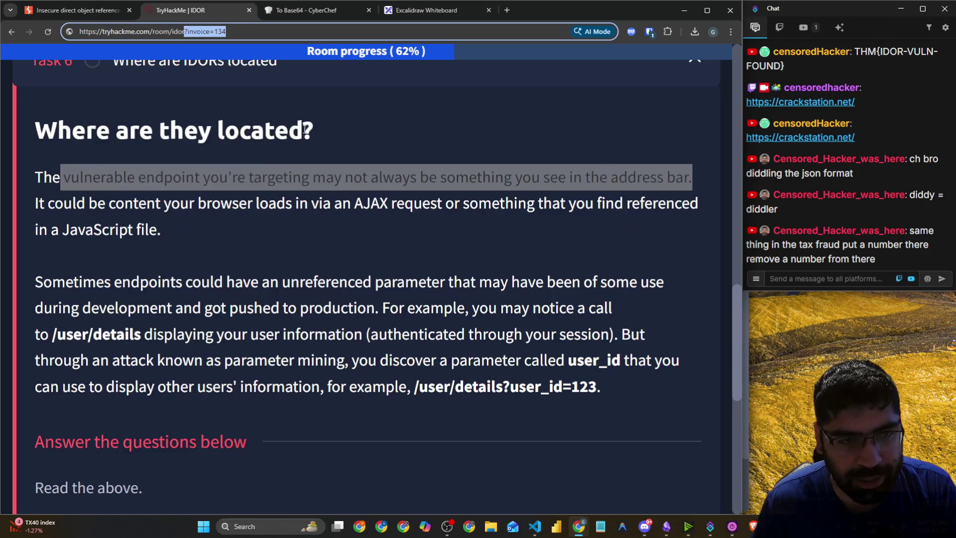
click(264, 204)
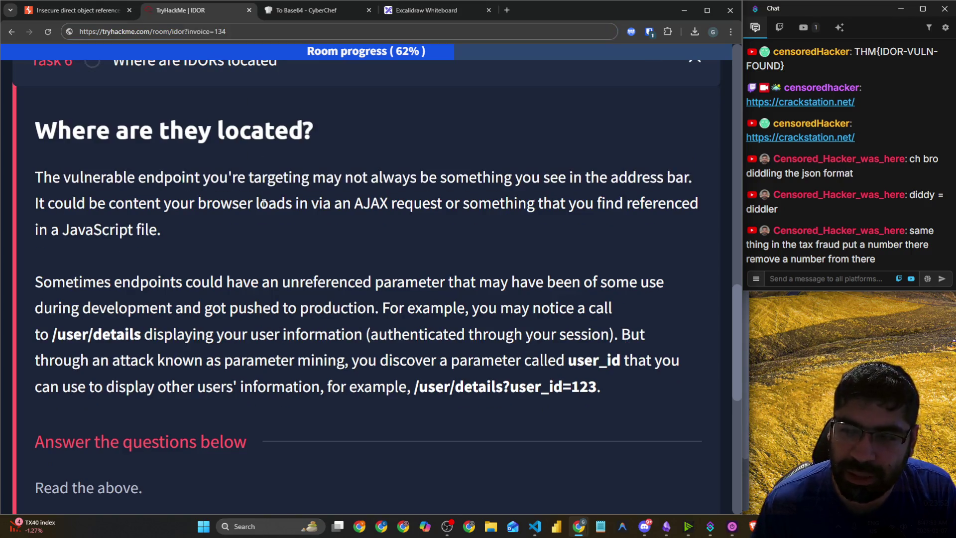
drag(37, 203, 685, 204)
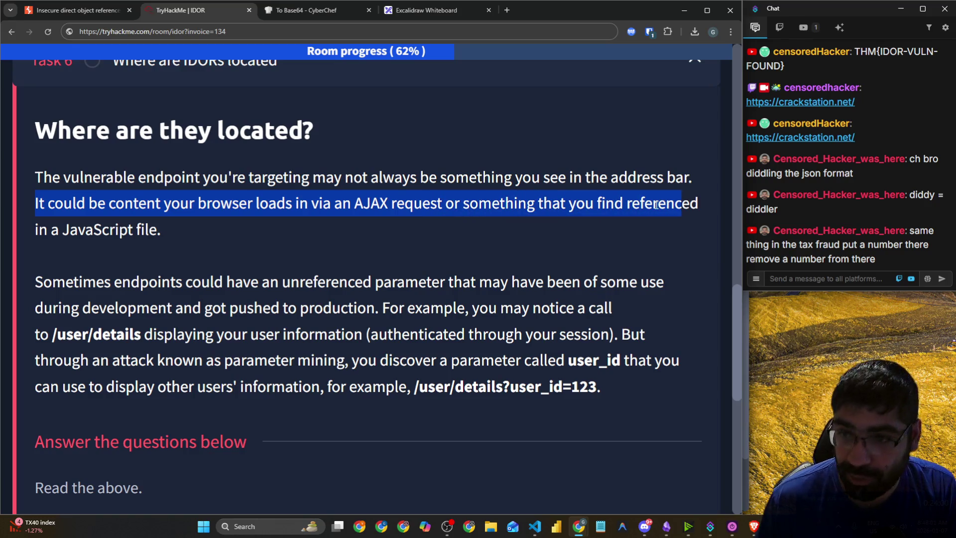
drag(33, 228, 187, 226)
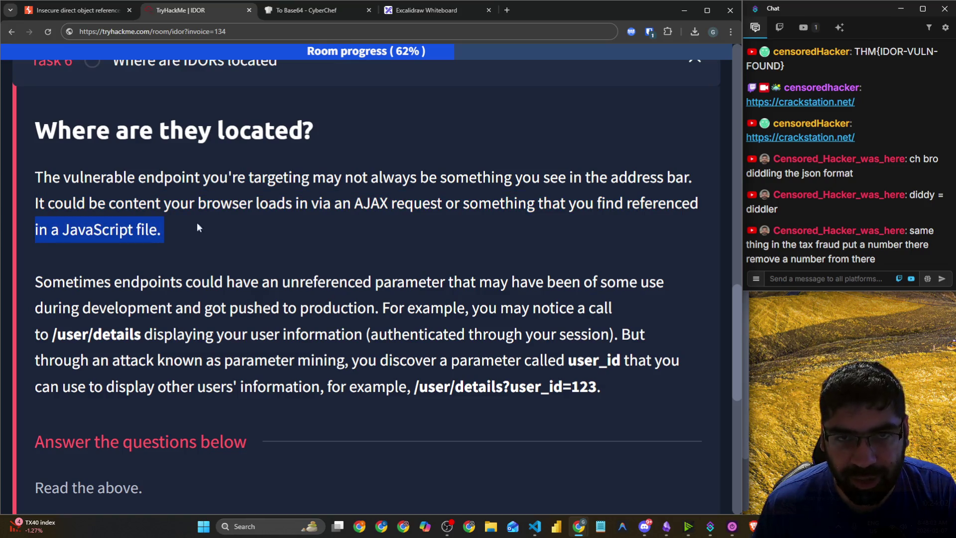
right_click(369, 92)
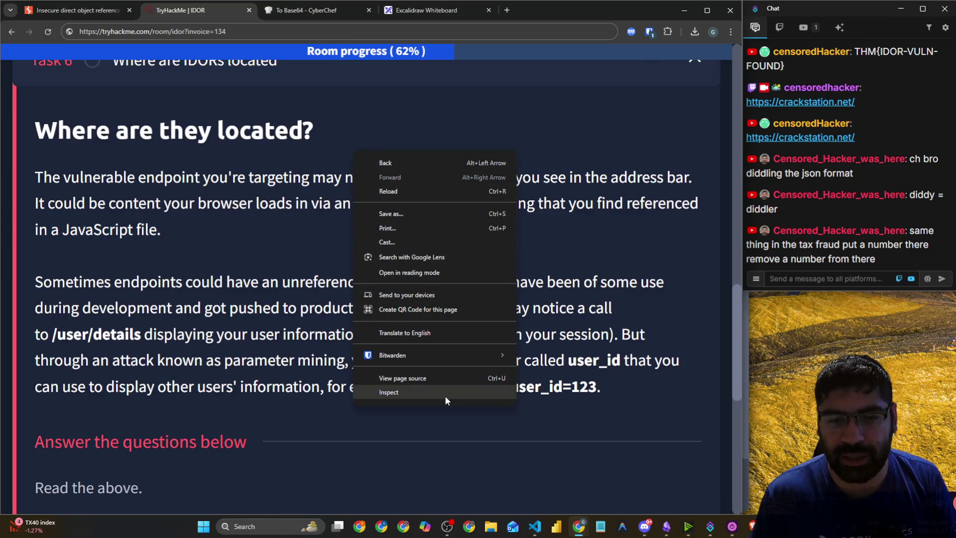
click(444, 395)
click(224, 287)
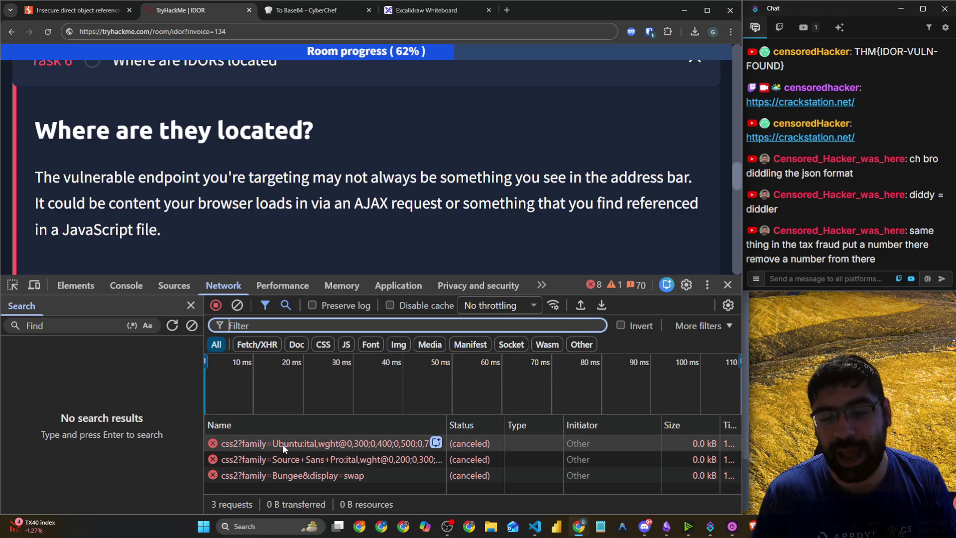
click(257, 344)
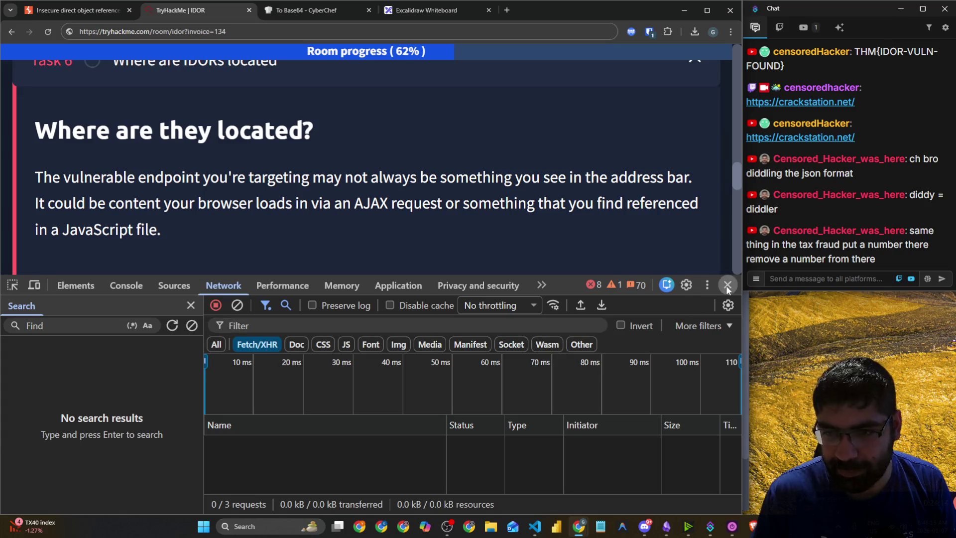
click(727, 285)
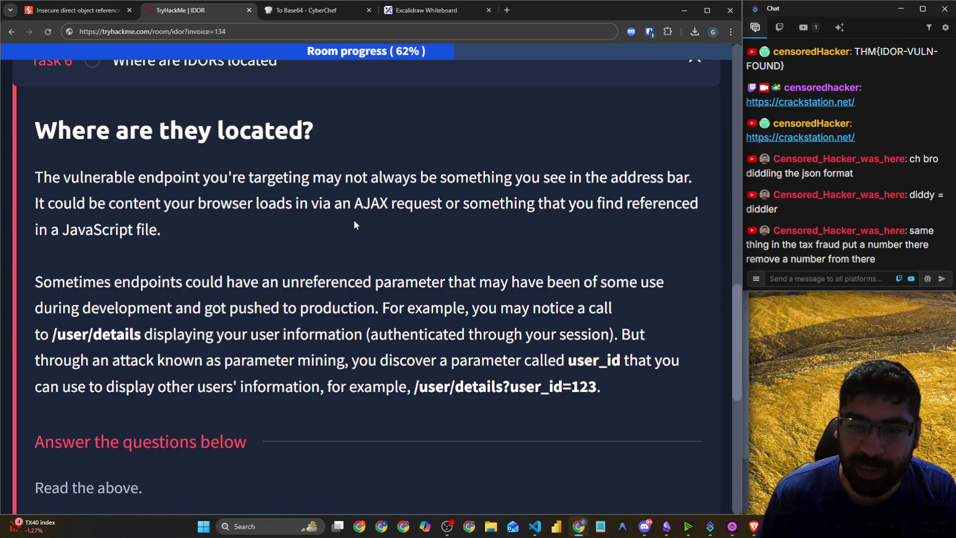
scroll(242, 197, down, 3)
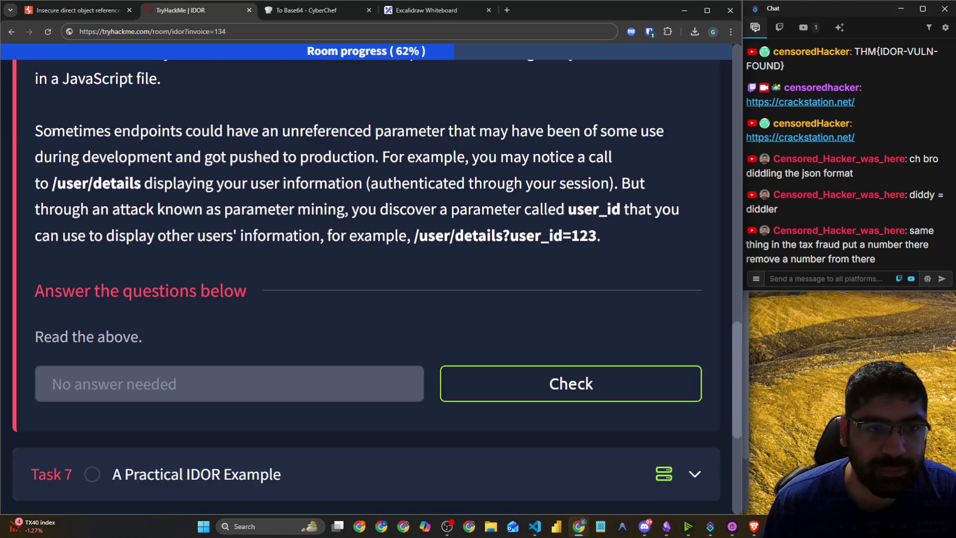
drag(33, 133, 684, 132)
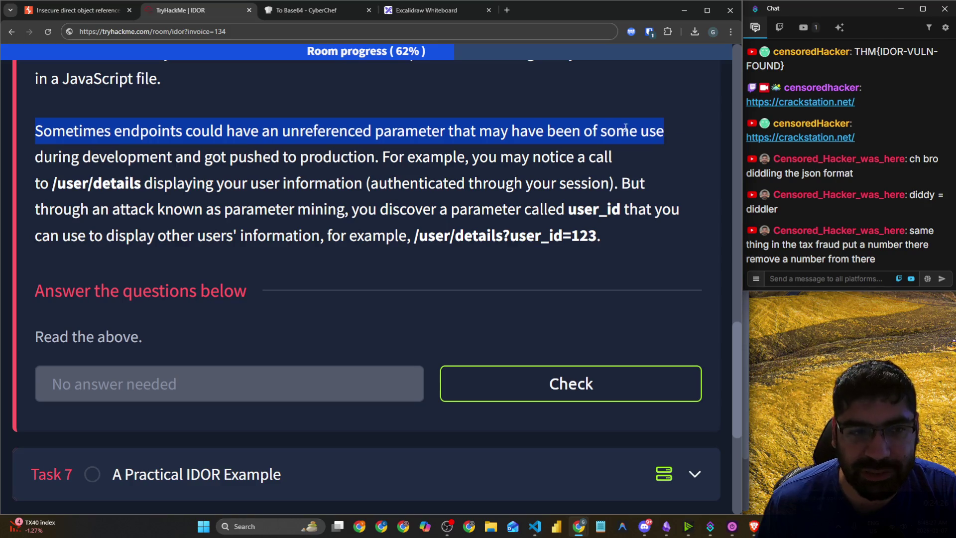
drag(178, 158, 374, 159)
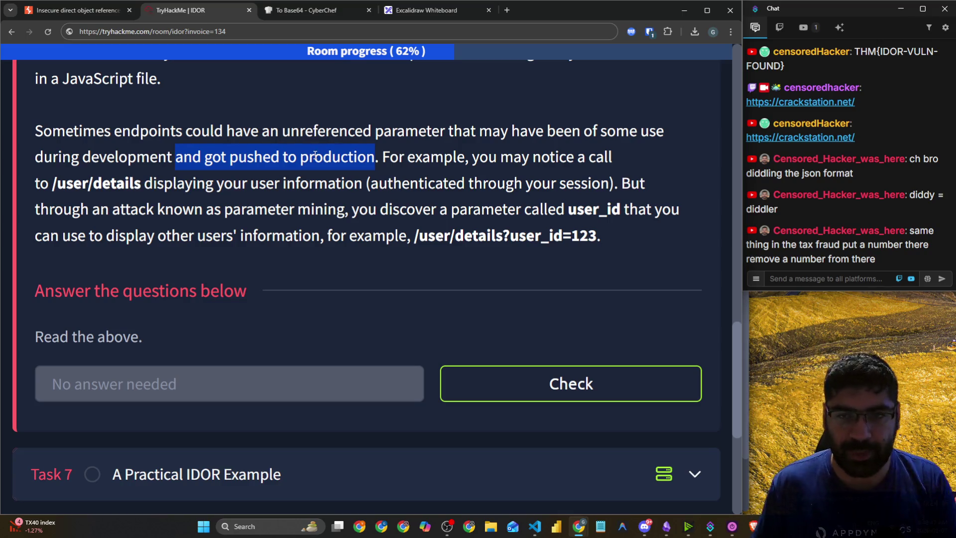
drag(473, 157, 614, 160)
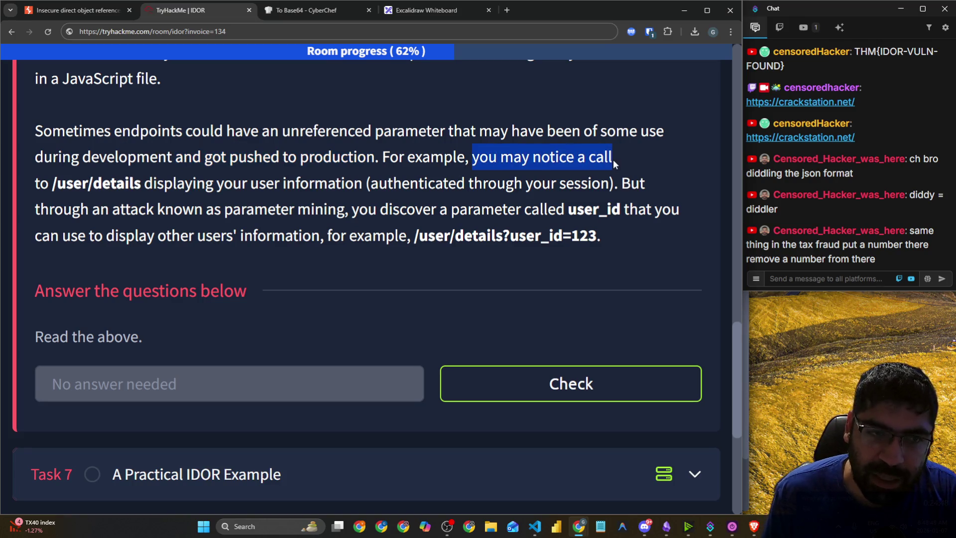
drag(50, 183, 648, 184)
drag(39, 209, 688, 212)
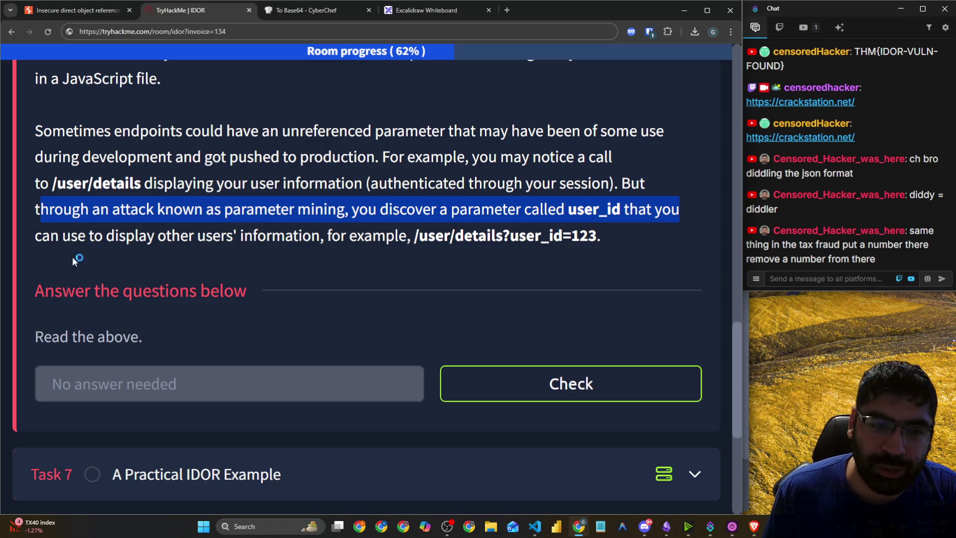
drag(36, 240, 603, 235)
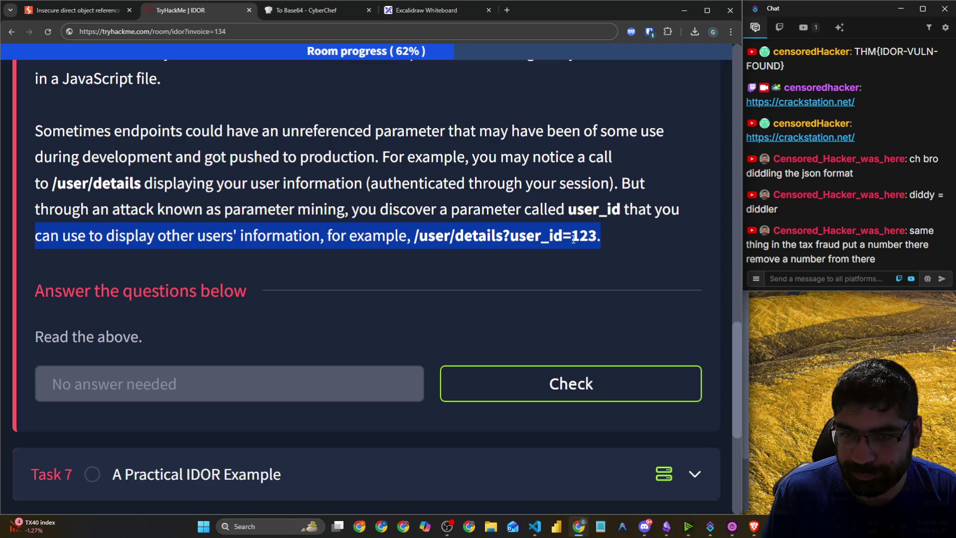
click(305, 255)
Step: Draw a large rectangle as the browser-window frame, replacing two undone freehand lines
click(427, 10)
scroll(296, 149, down, 5)
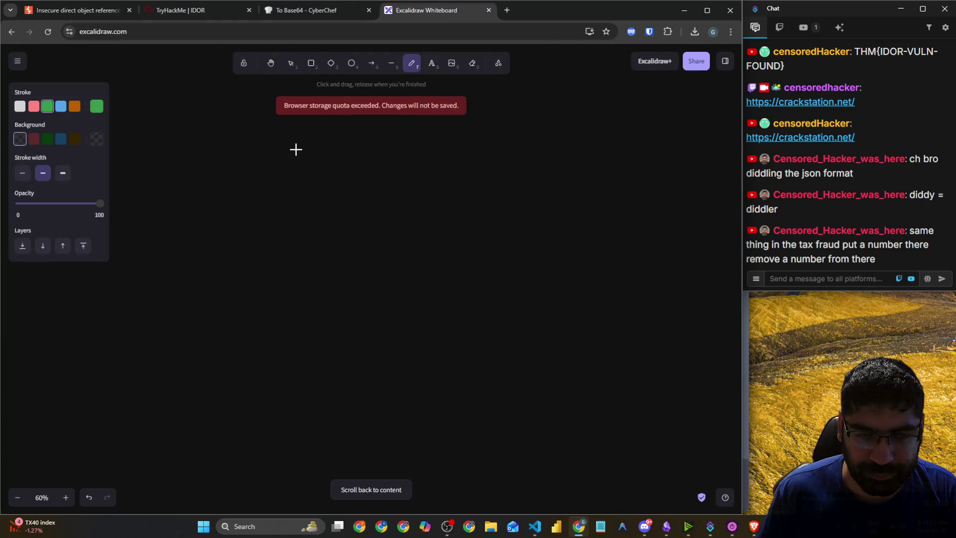
drag(177, 130, 163, 436)
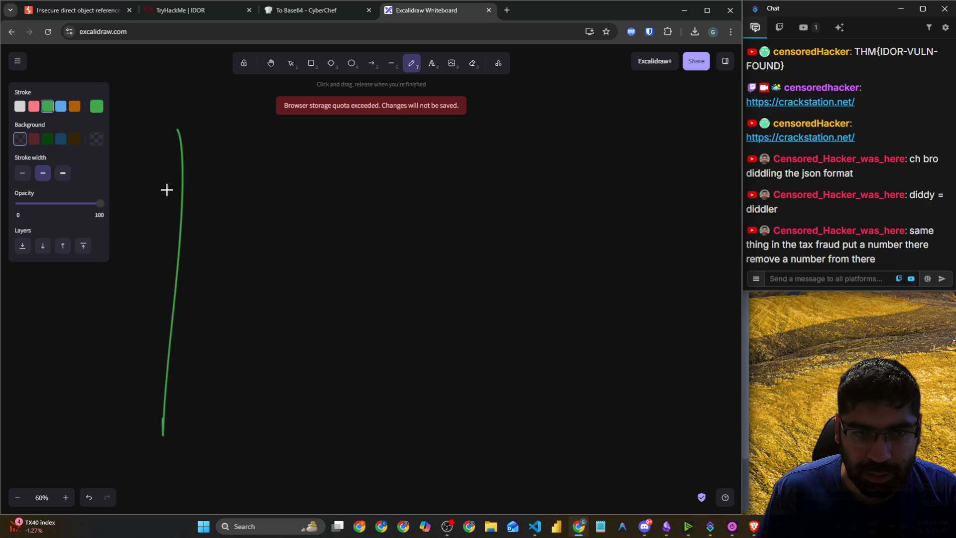
drag(183, 130, 752, 128)
key(ctrl+z)
key(ctrl+z)
click(311, 63)
mouse_move(186, 97)
mouse_down()
mouse_move(625, 486)
mouse_move(727, 458)
mouse_move(694, 442)
mouse_up()
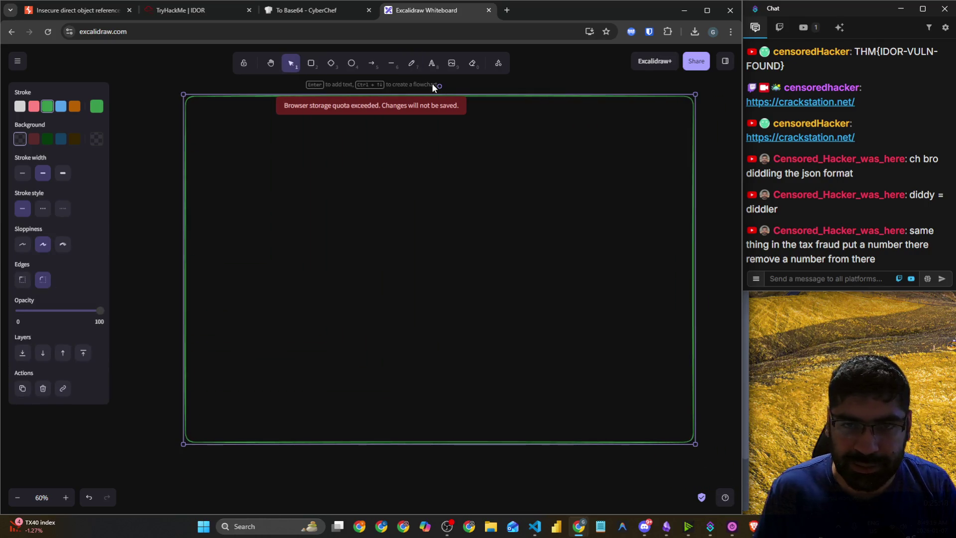
Step: Add a top divider, handwrite 'tryhackme.com/user/details', and draw a second horizontal line
click(411, 64)
drag(184, 141, 683, 141)
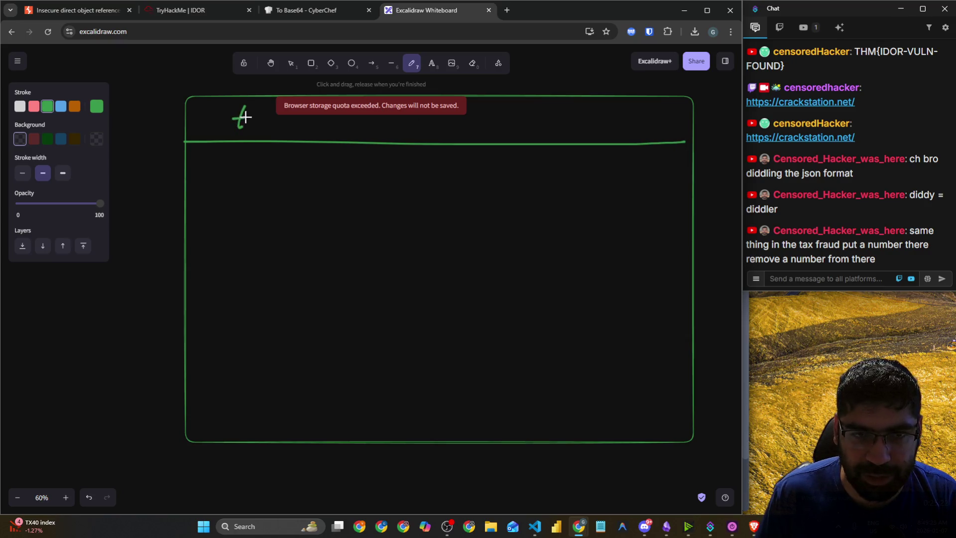
scroll(254, 132, up, 1)
mouse_move(253, 168)
mouse_down()
mouse_move(380, 160)
mouse_move(402, 182)
mouse_move(430, 174)
mouse_move(412, 211)
mouse_up()
mouse_move(456, 169)
mouse_down()
mouse_move(481, 174)
mouse_move(504, 160)
mouse_move(521, 180)
mouse_up()
drag(529, 140, 522, 192)
click(546, 177)
mouse_move(551, 160)
mouse_down()
mouse_move(565, 171)
mouse_move(596, 167)
mouse_move(621, 195)
mouse_up()
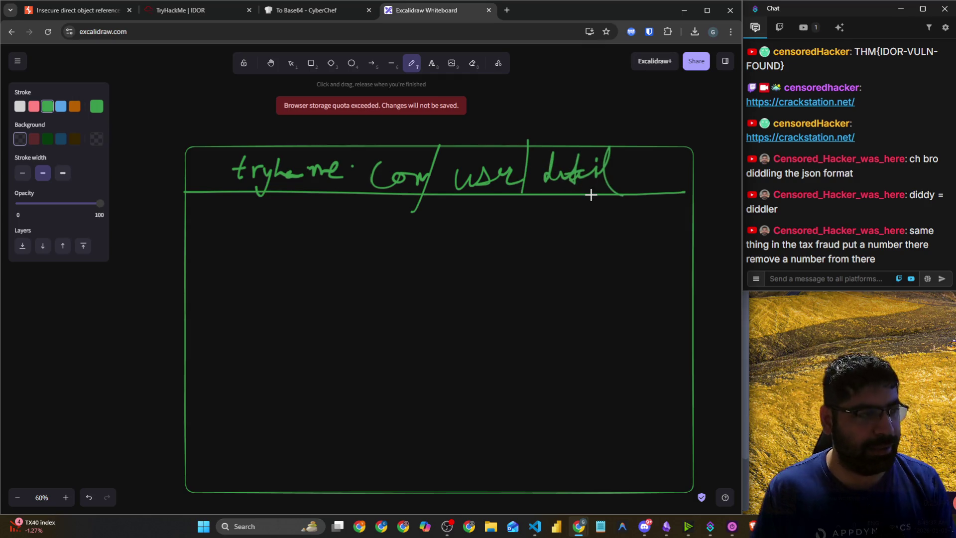
scroll(499, 264, down, 1)
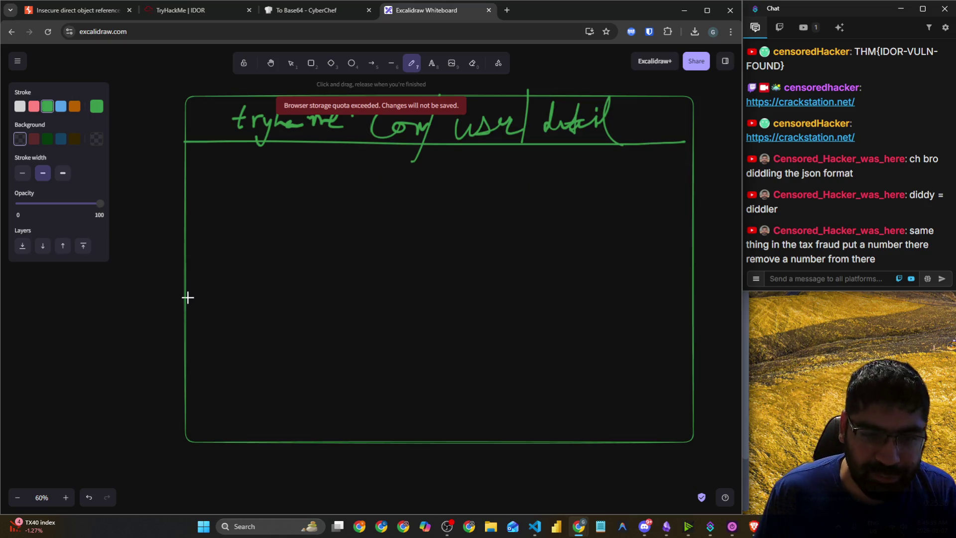
drag(194, 245, 703, 240)
Step: Open the page's developer tools Network panel, then close it again
right_click(85, 299)
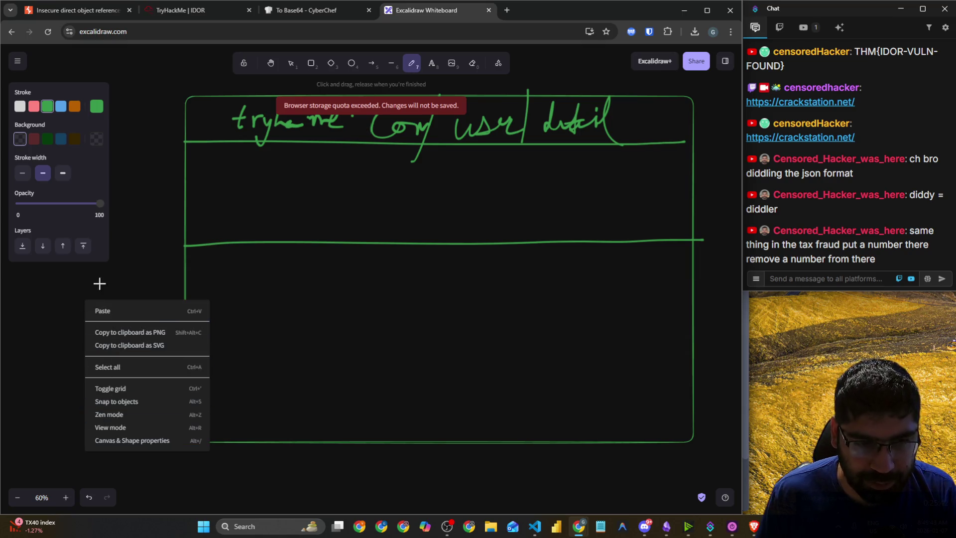
right_click(91, 124)
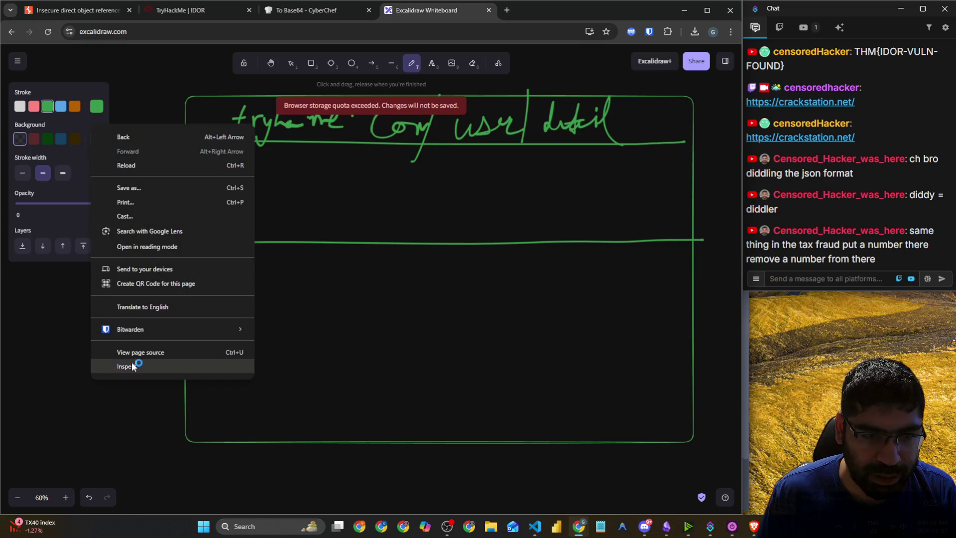
click(132, 366)
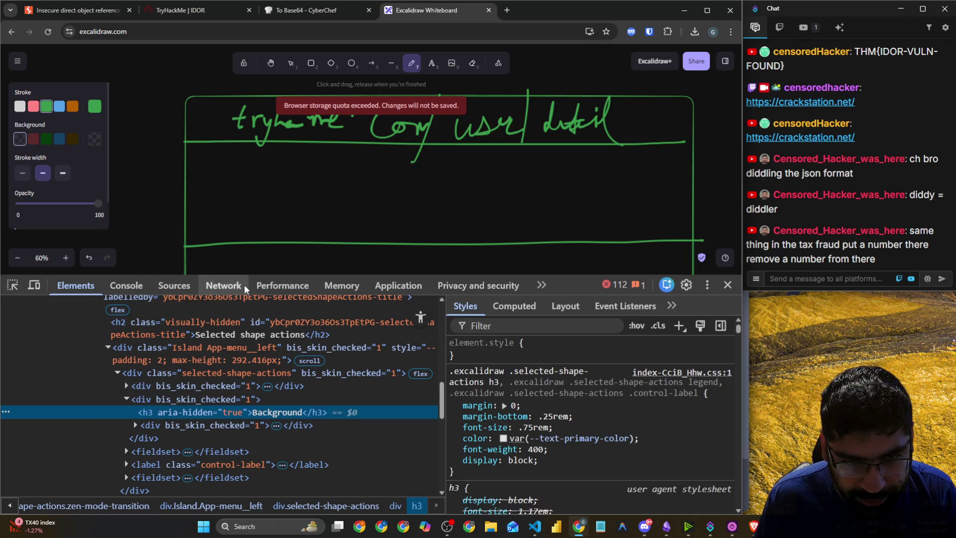
click(244, 285)
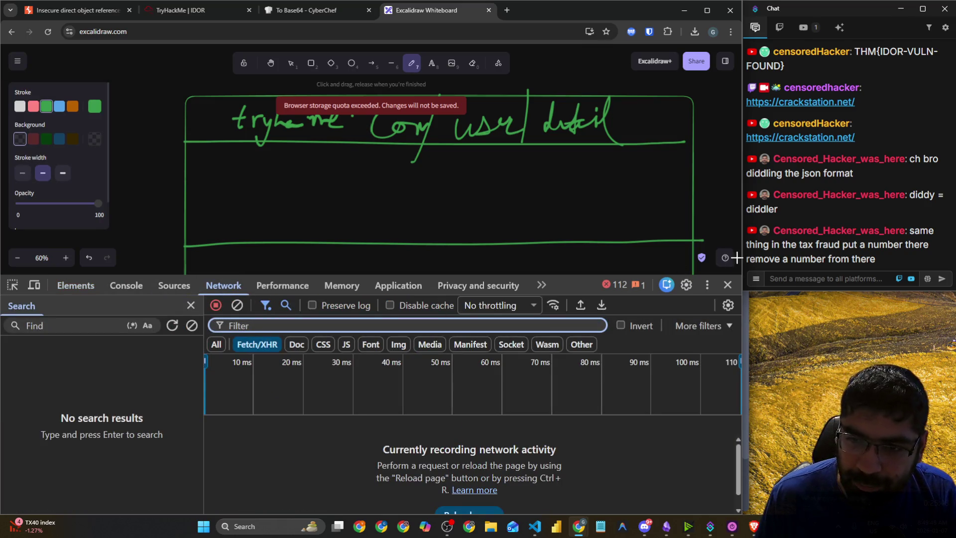
click(727, 285)
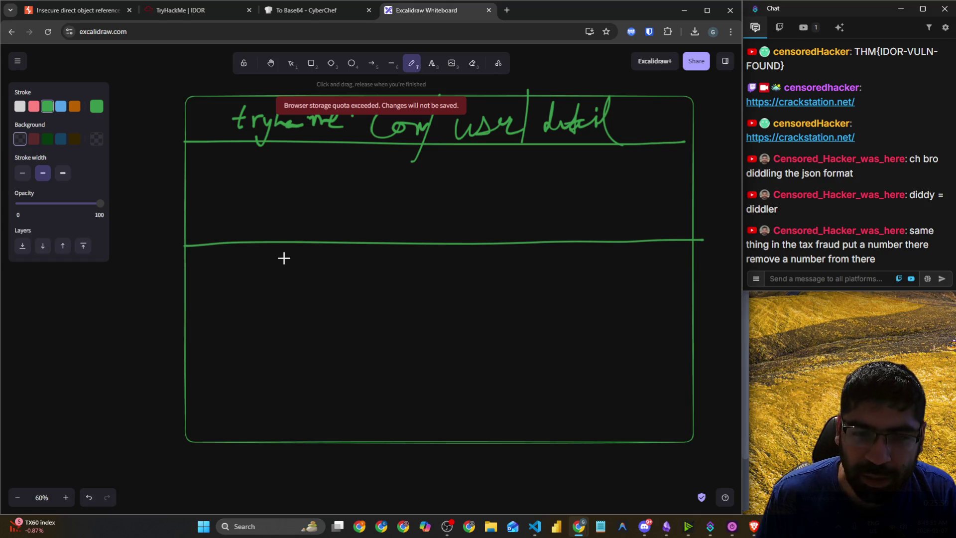
Step: Draw a vertical line in the lower section and handwrite 'User id' and 'API'
drag(268, 245, 258, 442)
mouse_move(310, 280)
mouse_down()
mouse_move(309, 288)
mouse_move(330, 277)
mouse_move(367, 290)
mouse_move(380, 256)
mouse_move(382, 297)
mouse_up()
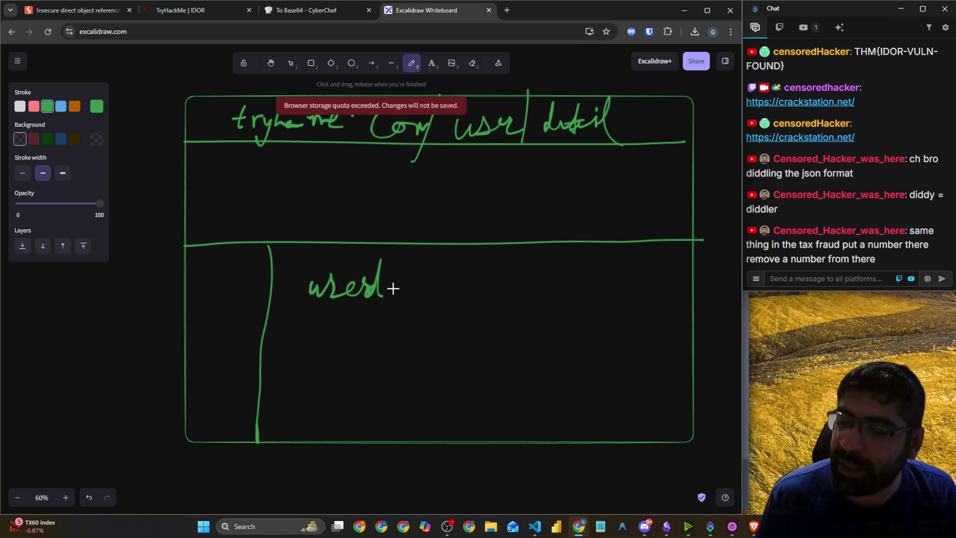
mouse_move(311, 343)
mouse_down()
mouse_move(323, 336)
mouse_move(312, 324)
mouse_move(309, 335)
mouse_move(332, 342)
mouse_move(344, 333)
mouse_up()
key(ctrl+z)
drag(359, 327, 358, 344)
drag(355, 343, 379, 334)
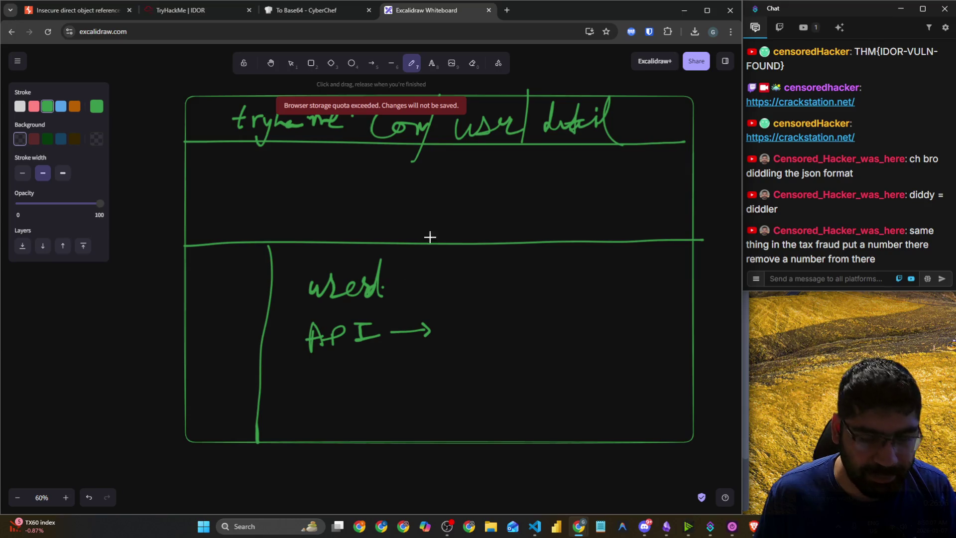
click(472, 62)
drag(288, 295, 379, 267)
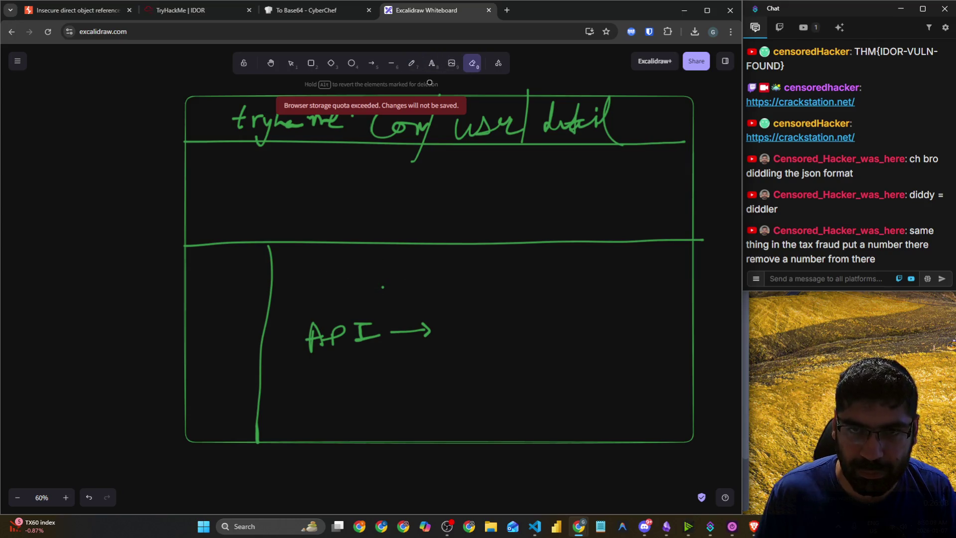
click(411, 63)
mouse_move(298, 264)
mouse_down()
mouse_move(329, 259)
mouse_move(350, 284)
mouse_move(386, 276)
mouse_move(423, 325)
mouse_move(437, 310)
mouse_up()
Step: Add return and upward arrows, write 'Browser', and circle 'User id' in red
mouse_move(532, 352)
mouse_down()
mouse_move(367, 375)
mouse_move(391, 394)
mouse_up()
mouse_move(320, 382)
mouse_down()
mouse_move(224, 342)
mouse_move(256, 192)
mouse_move(253, 203)
mouse_up()
mouse_move(334, 202)
mouse_down()
mouse_move(398, 186)
mouse_move(426, 190)
mouse_up()
mouse_move(320, 296)
mouse_down()
mouse_move(301, 296)
mouse_move(420, 290)
mouse_move(187, 252)
mouse_move(364, 310)
mouse_up()
click(35, 106)
mouse_move(301, 298)
mouse_down()
mouse_move(368, 295)
mouse_move(314, 242)
mouse_move(309, 298)
mouse_move(371, 287)
mouse_move(449, 314)
mouse_move(389, 374)
mouse_up()
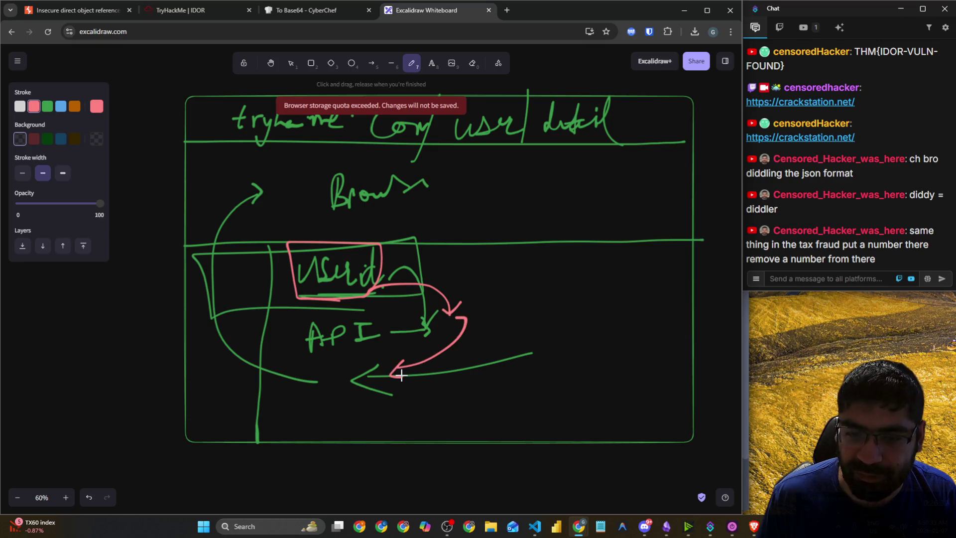
click(207, 9)
Step: Reopen Task 6 and highlight the AJAX request phrase and the user_id query example
scroll(57, 107, up, 3)
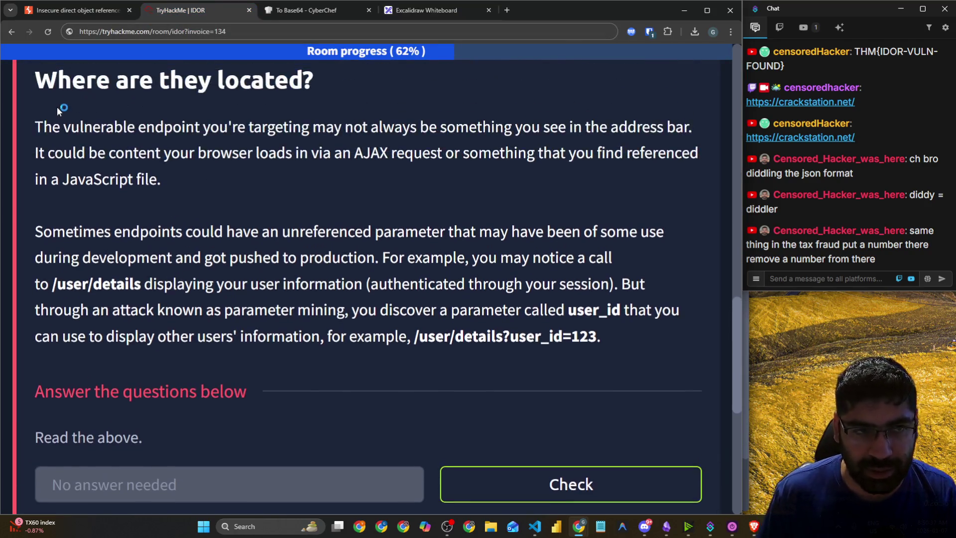
scroll(57, 107, up, 2)
drag(108, 117, 282, 134)
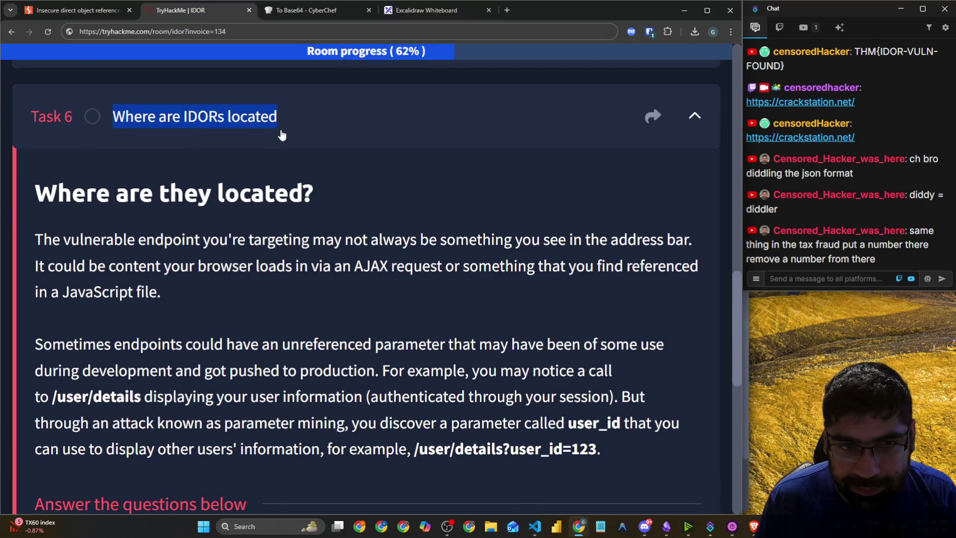
click(282, 134)
click(299, 181)
scroll(291, 193, down, 3)
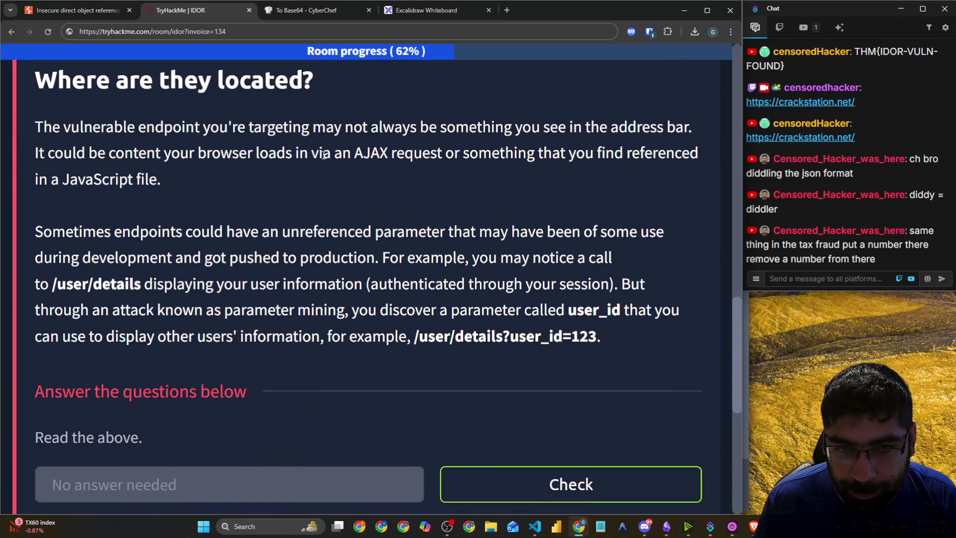
drag(354, 157, 600, 154)
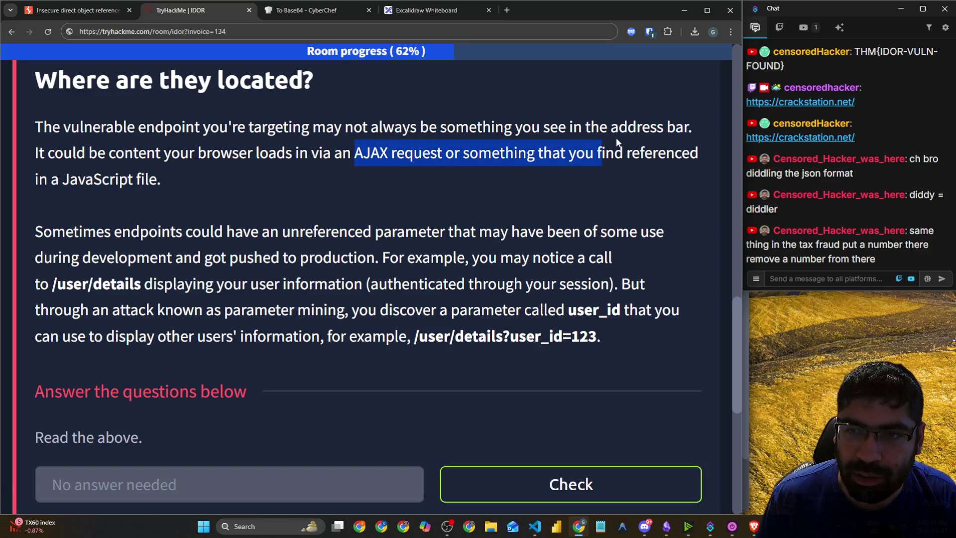
scroll(497, 200, down, 2)
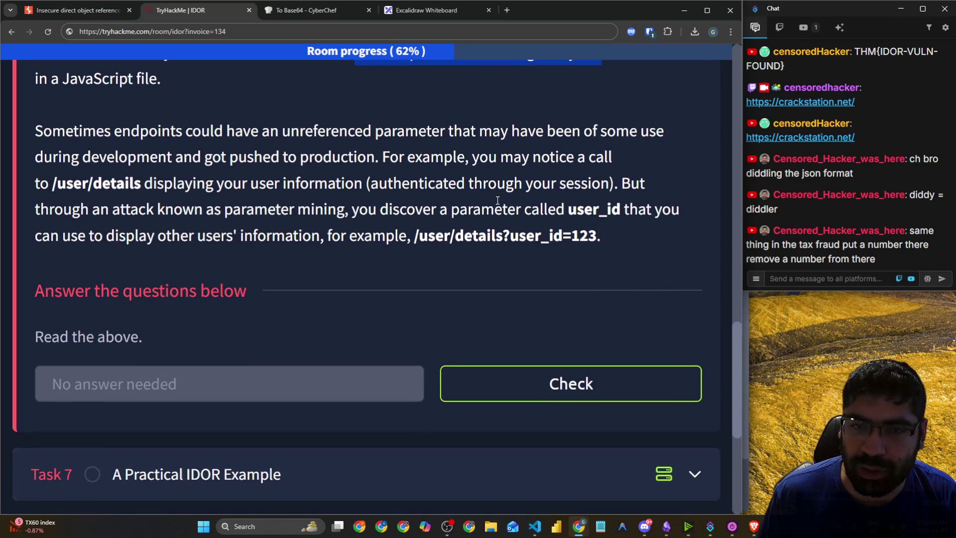
drag(608, 239, 492, 238)
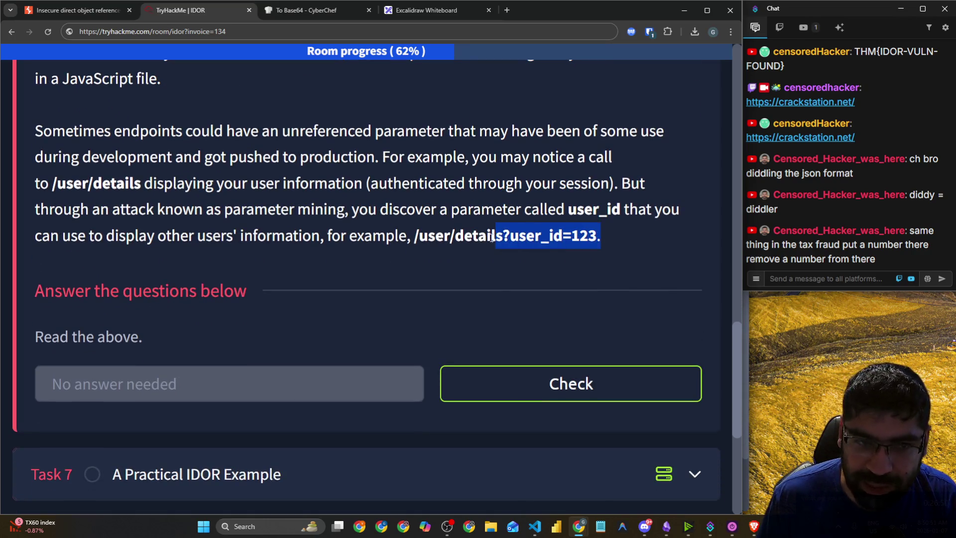
Step: Highlight the session authentication, parameter mining, user_id parameter and other users' information passages
drag(366, 179, 642, 185)
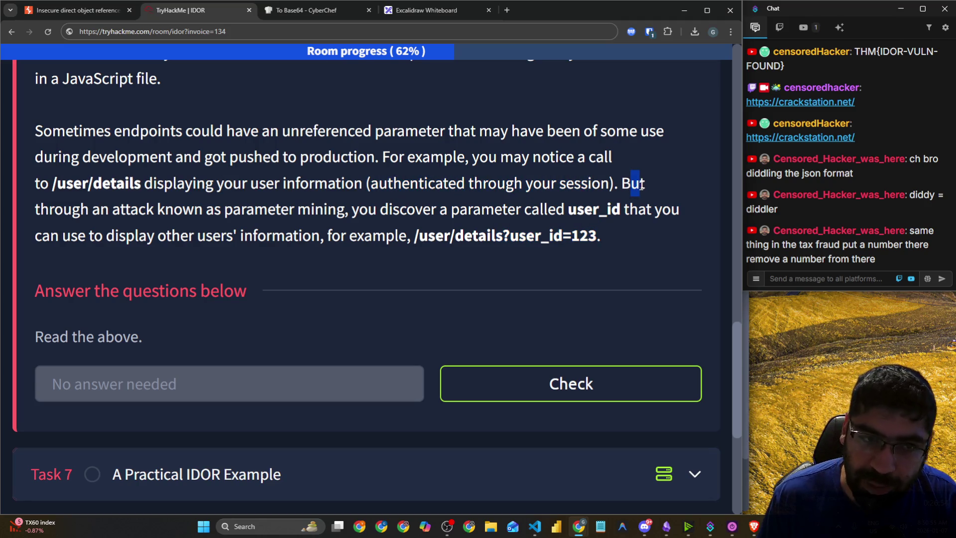
drag(268, 212, 342, 209)
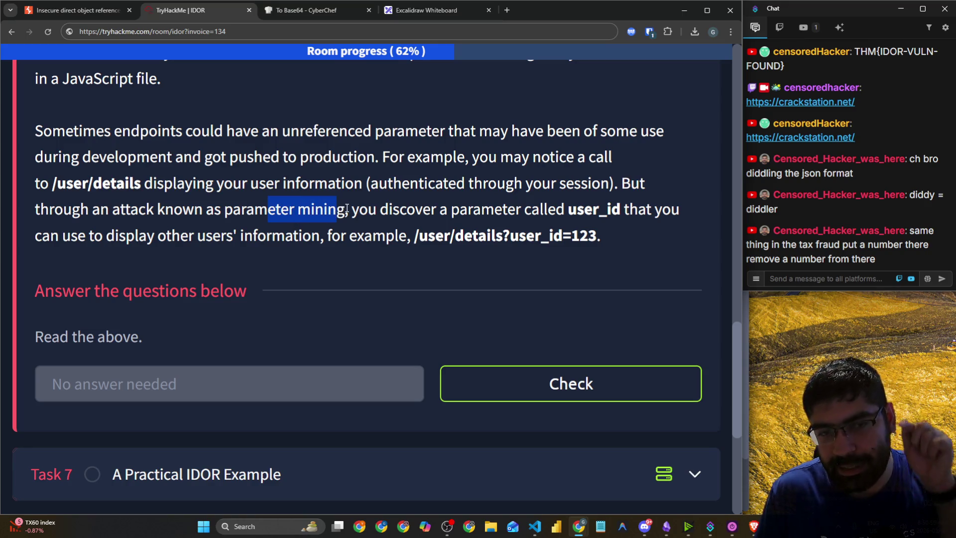
drag(352, 212, 660, 213)
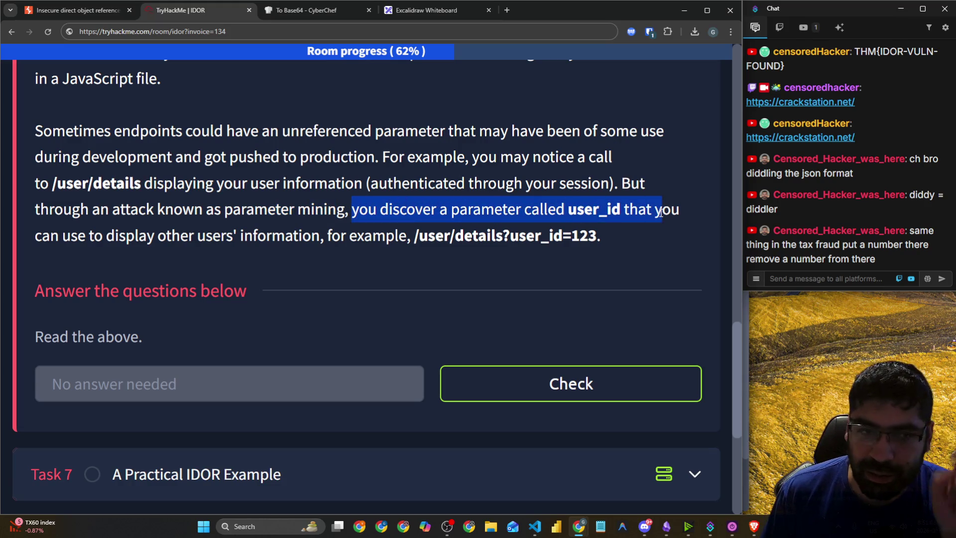
drag(103, 237, 452, 236)
Step: Mark Task 6 as read, bringing room progress to 75%
scroll(58, 210, down, 2)
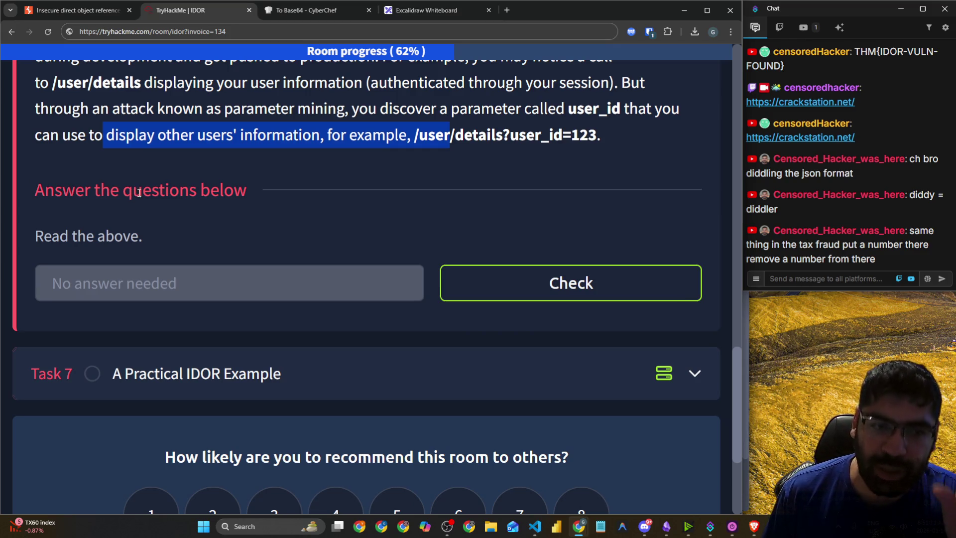
click(442, 270)
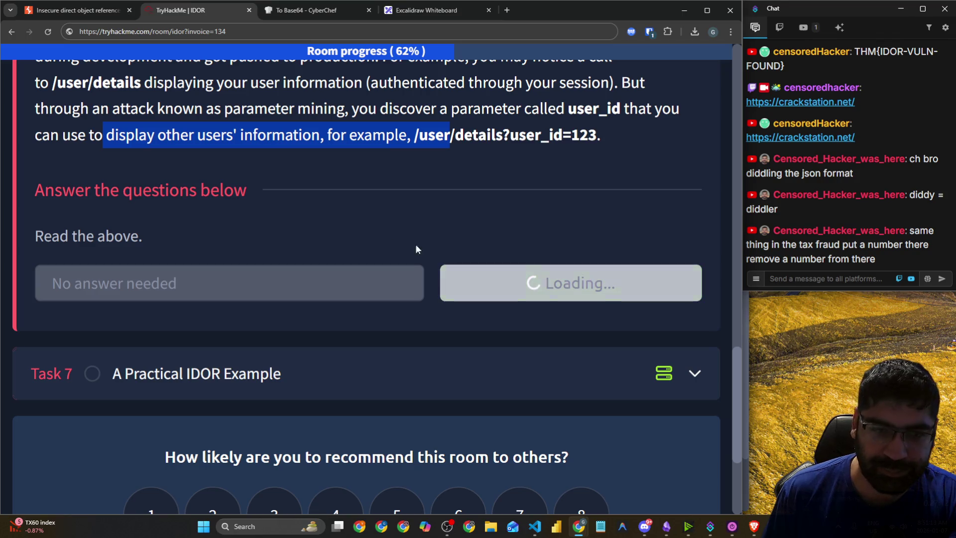
scroll(208, 173, down, 2)
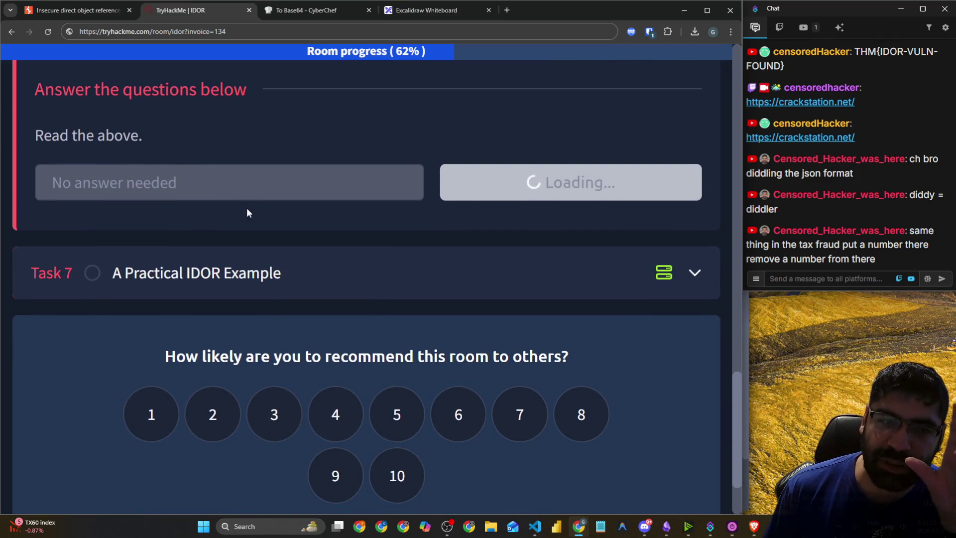
scroll(247, 208, up, 4)
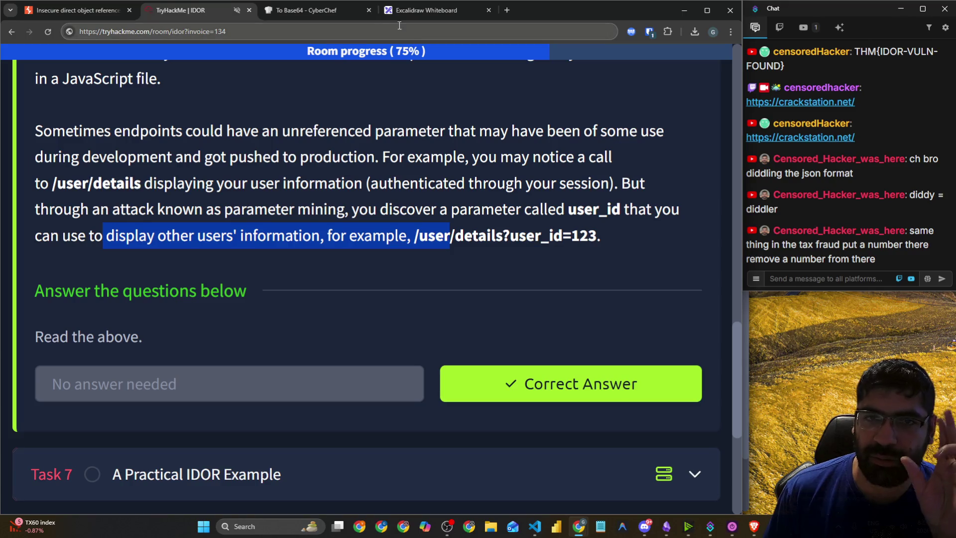
click(347, 15)
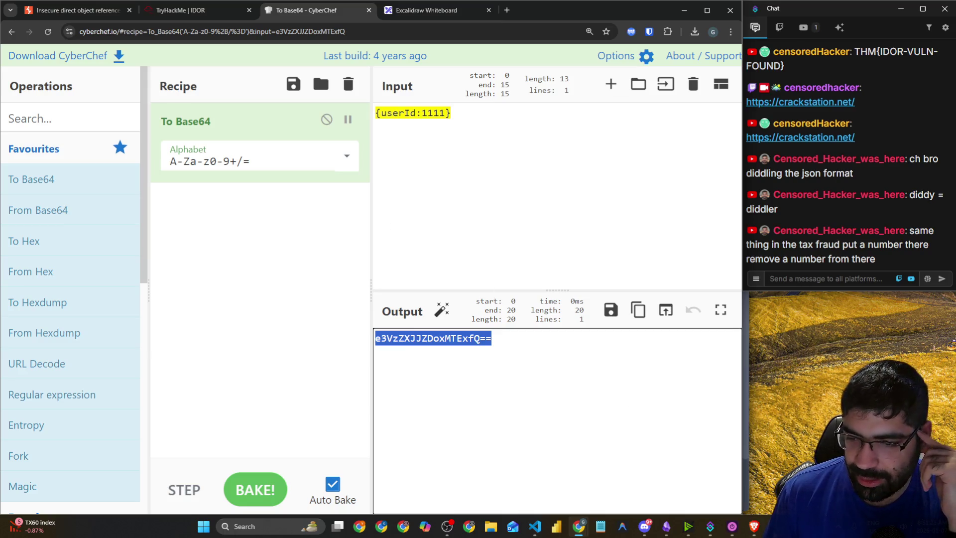
Step: Open the streamer's Twitch channel page in a new Brave tab
key(alt+Tab)
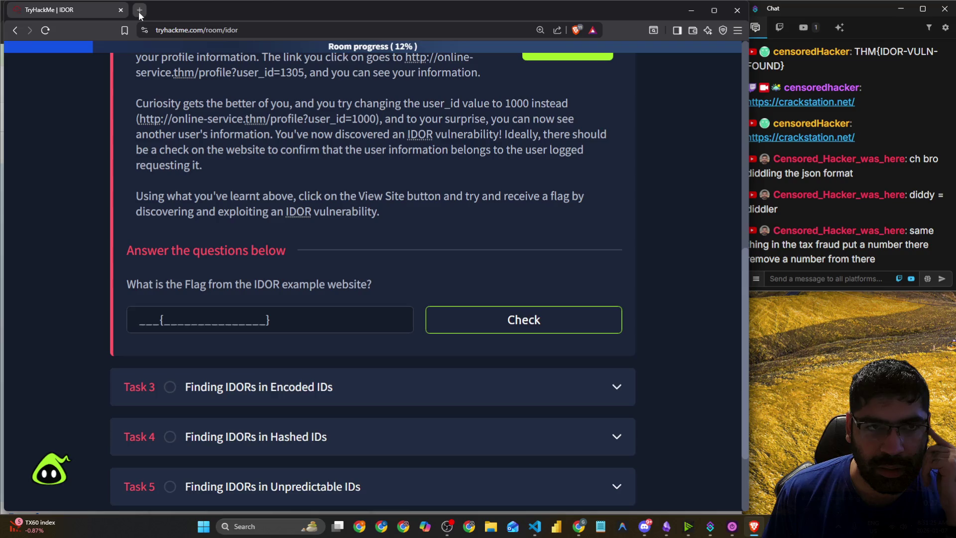
click(140, 12)
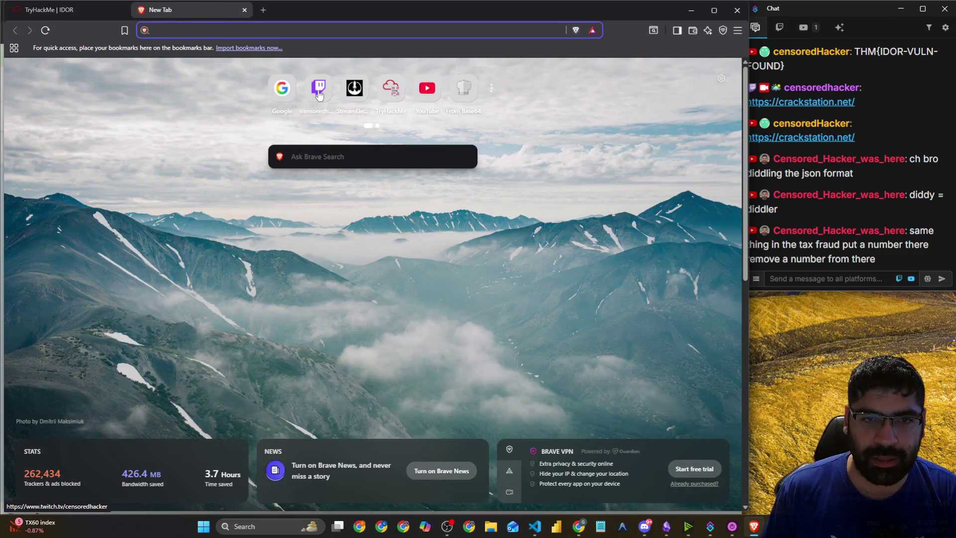
click(319, 89)
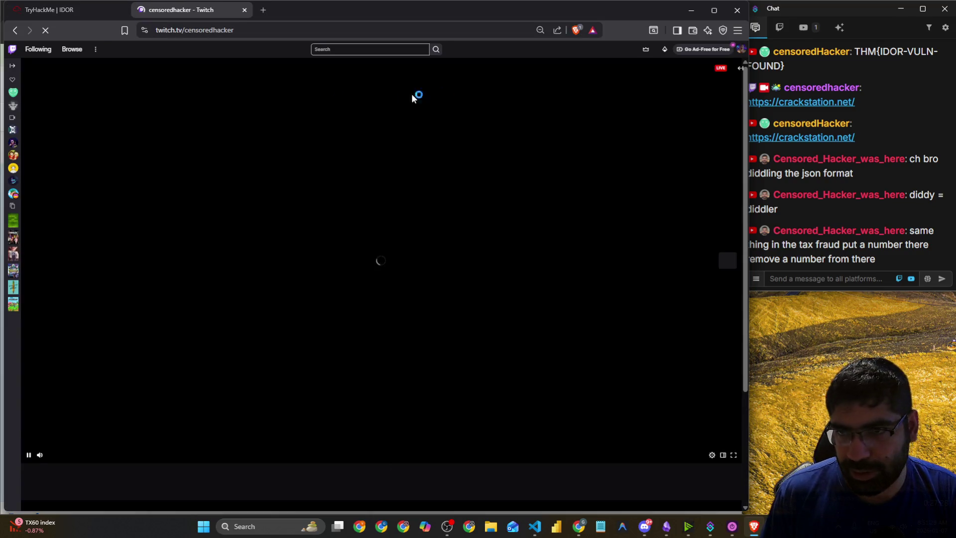
Step: Watch the Twitch page's Fetch/XHR requests in an enlarged Network panel, then close the tab
scroll(184, 210, down, 3)
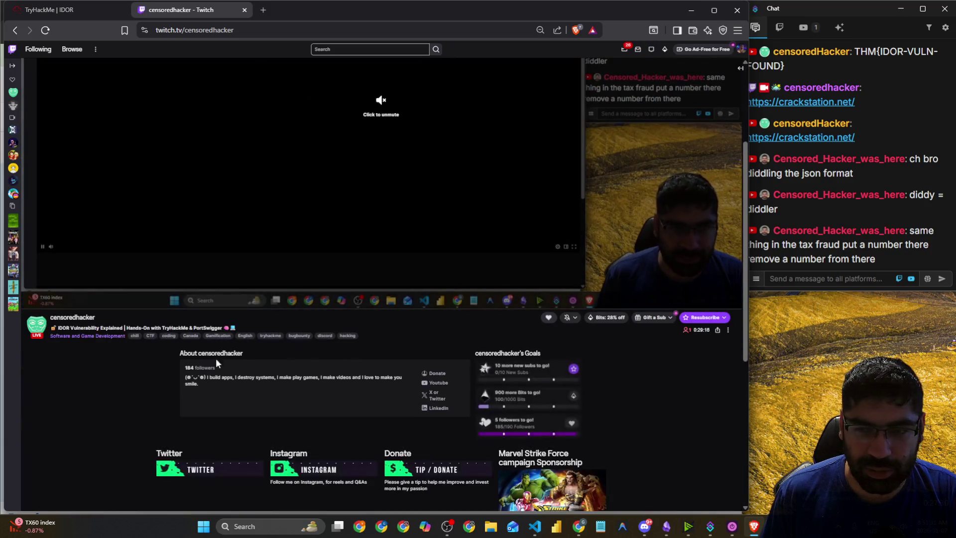
right_click(144, 368)
click(155, 360)
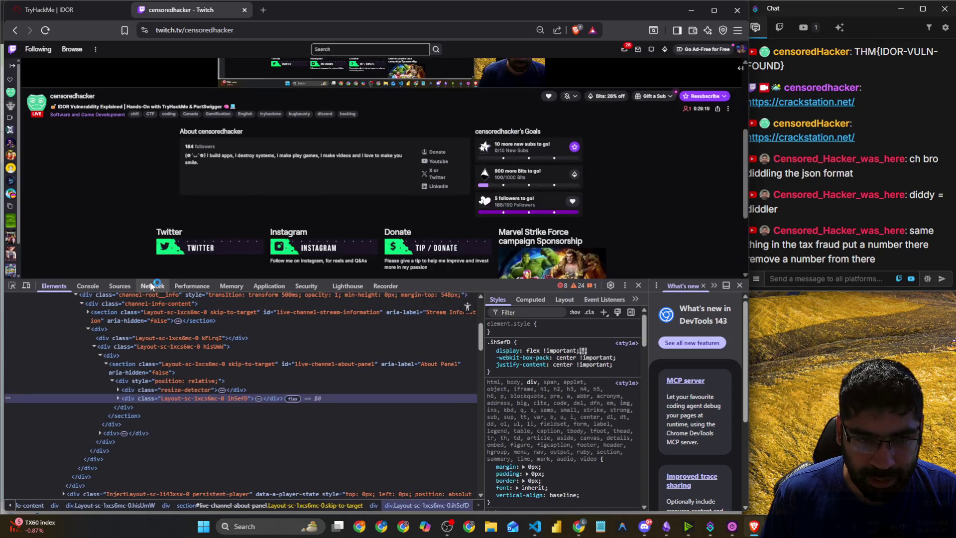
click(152, 286)
drag(440, 289, 440, 119)
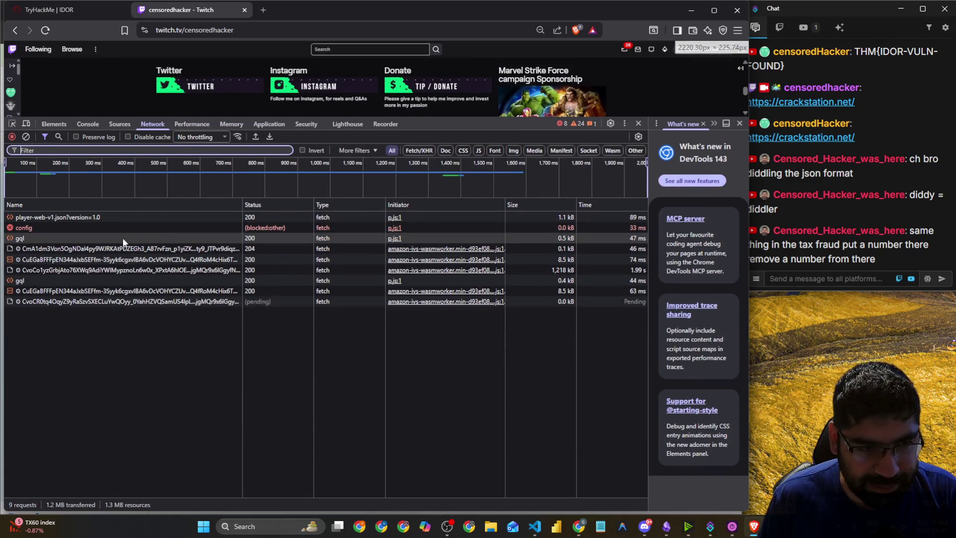
click(408, 153)
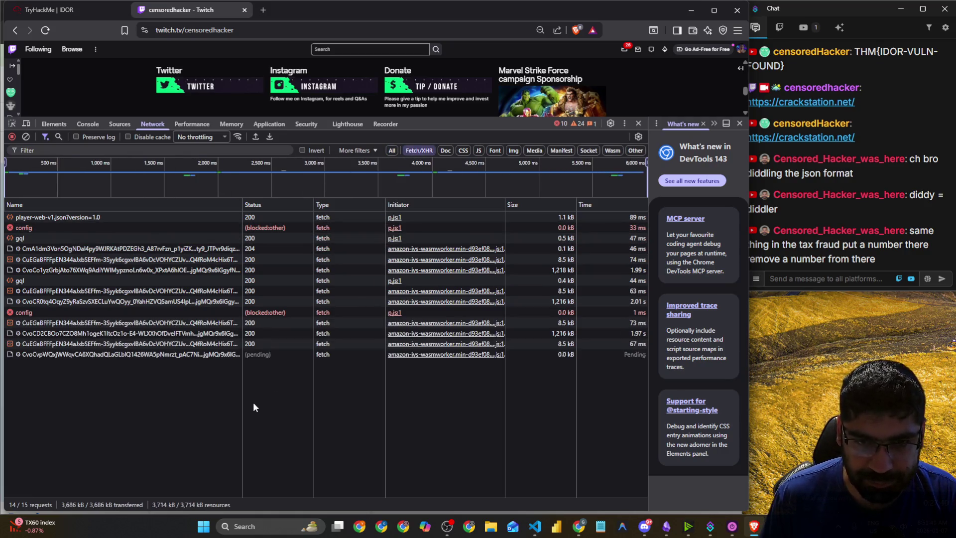
scroll(244, 408, up, 3)
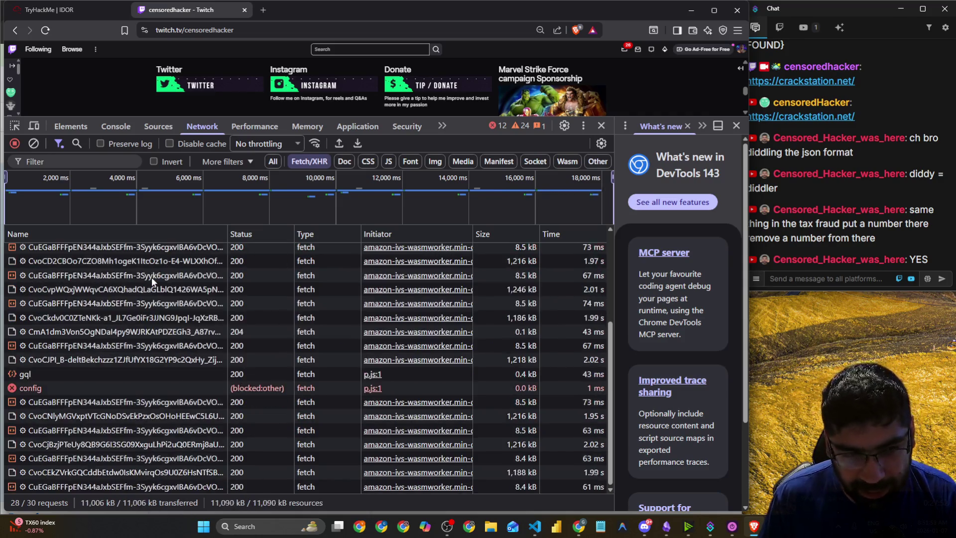
scroll(158, 273, up, 5)
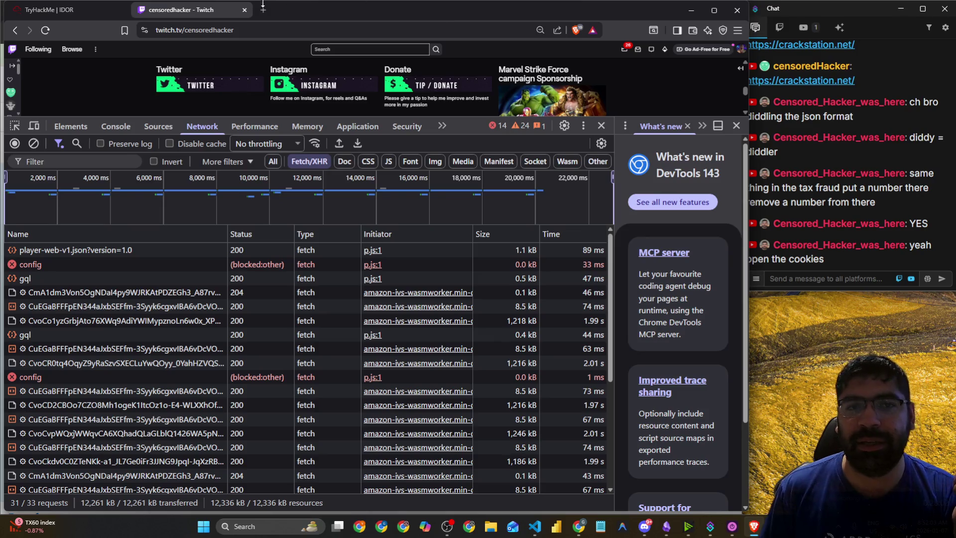
click(244, 10)
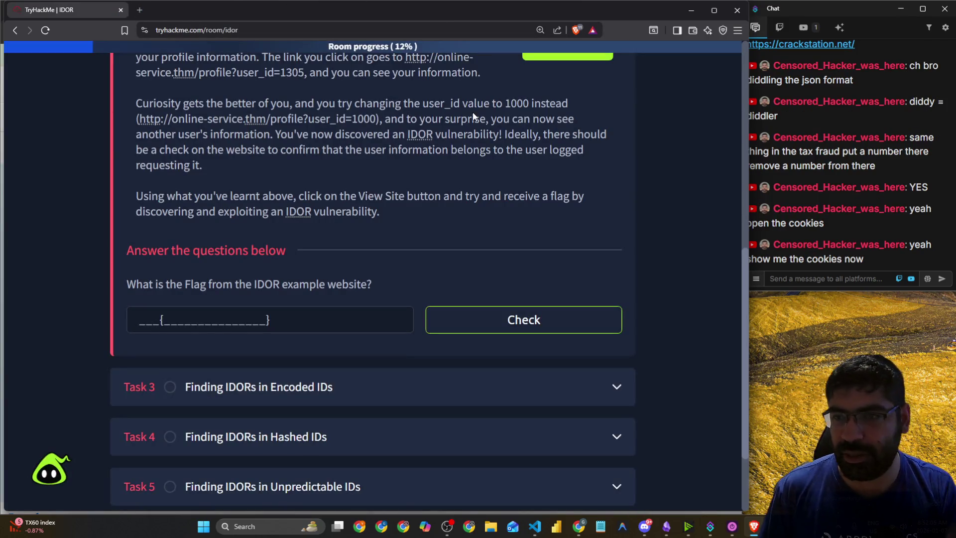
Step: Bring the Chrome window's TryHackMe IDOR tab forward and highlight Task 7's Start Machine sentence
key(alt+Tab)
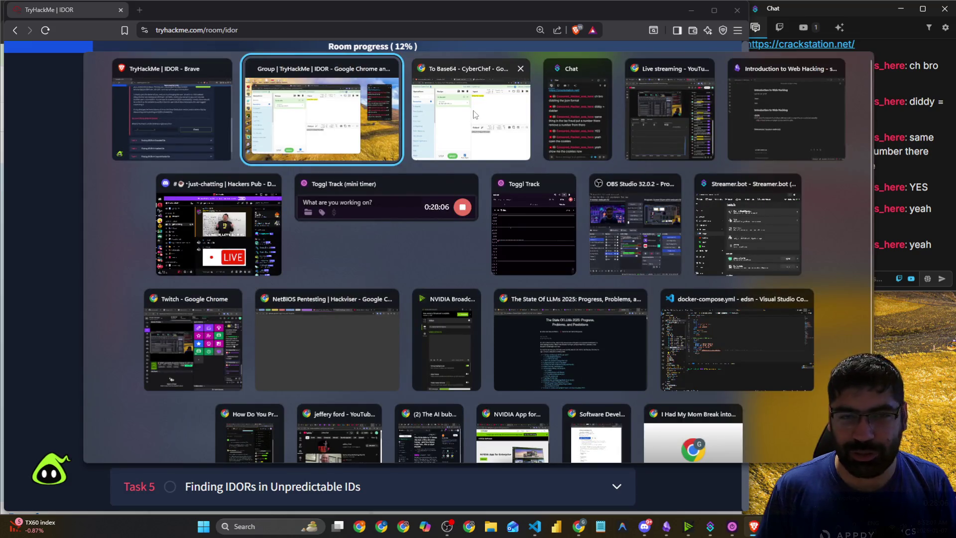
click(474, 114)
click(203, 10)
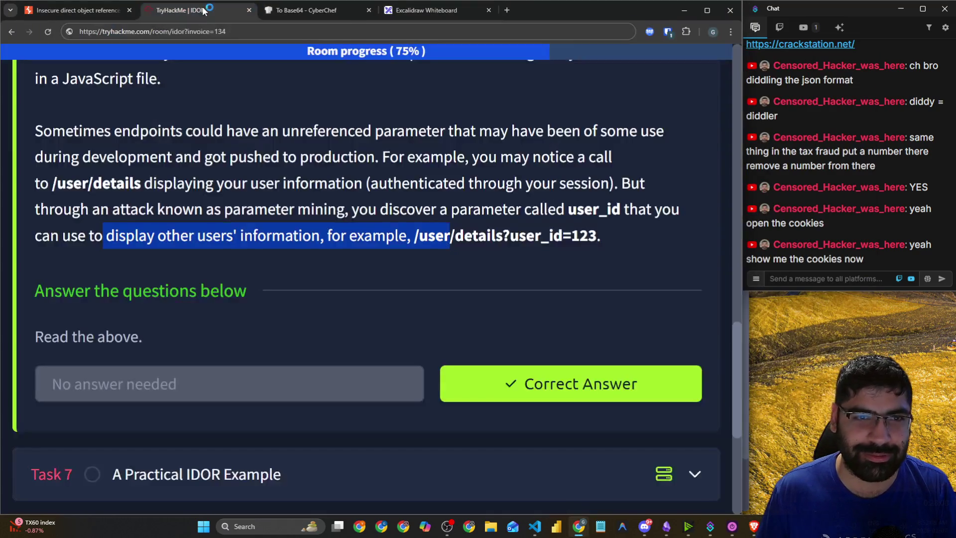
scroll(428, 228, down, 4)
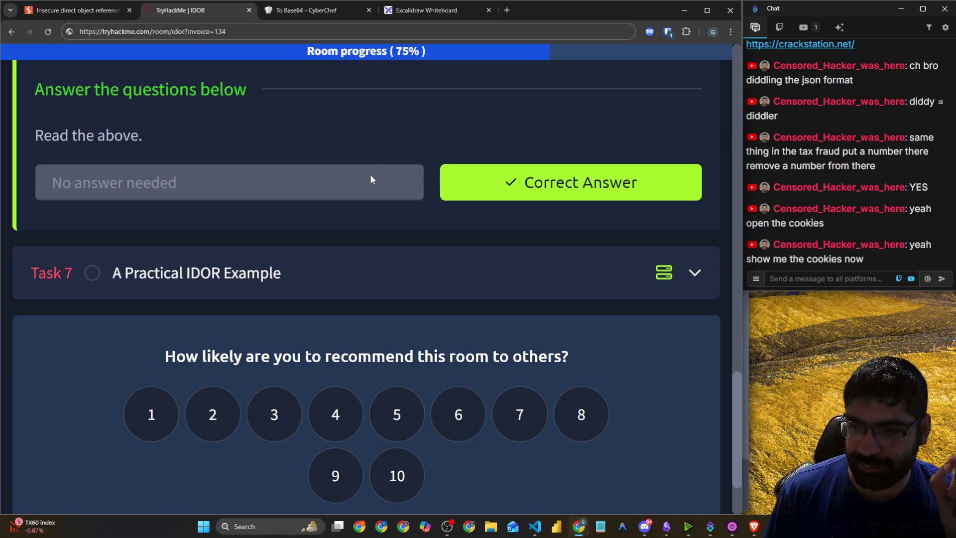
scroll(357, 251, up, 15)
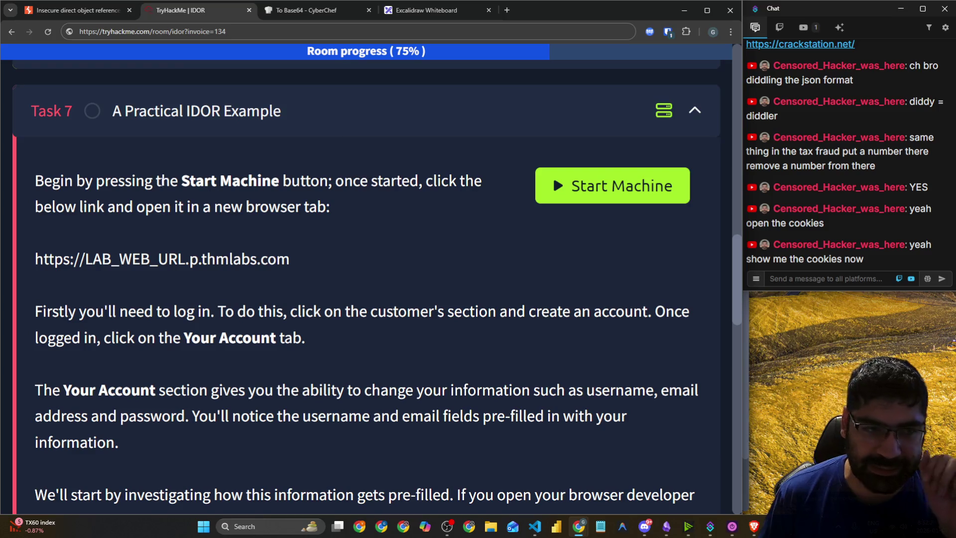
mouse_move(52, 185)
mouse_down()
mouse_move(43, 182)
mouse_move(482, 182)
mouse_up()
Step: Start the Task 7 lab machine from the Brave window after Chrome showed the requires-a-computer notice
drag(152, 208, 227, 207)
click(613, 185)
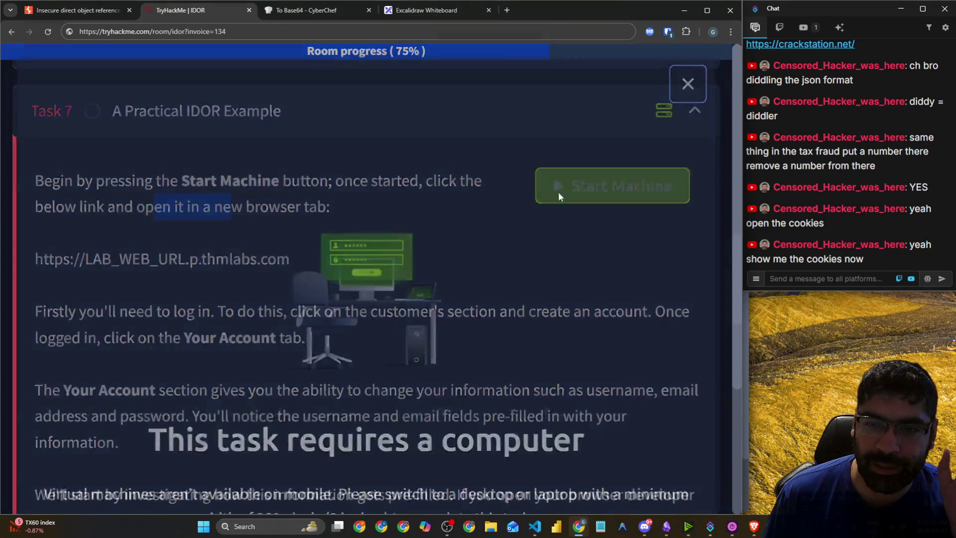
click(686, 102)
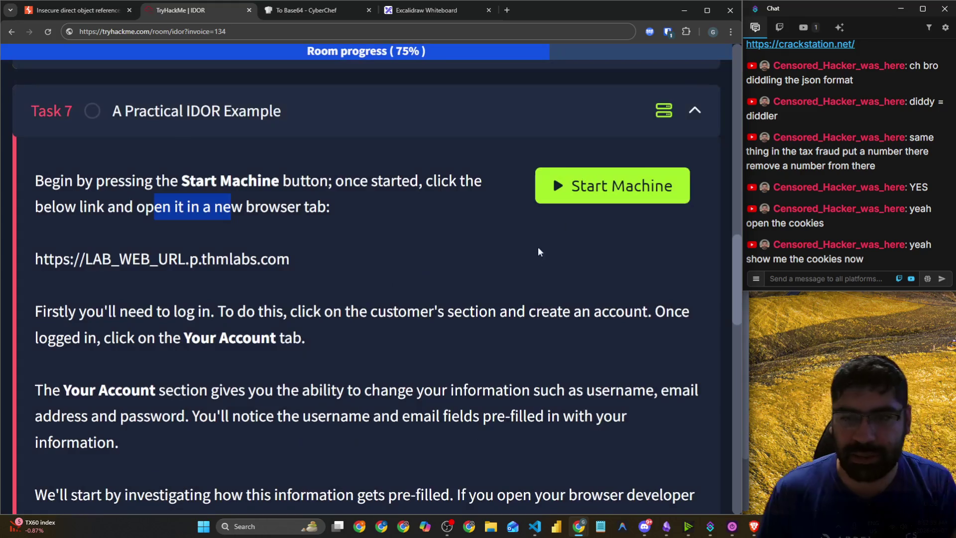
key(alt+Tab)
click(446, 138)
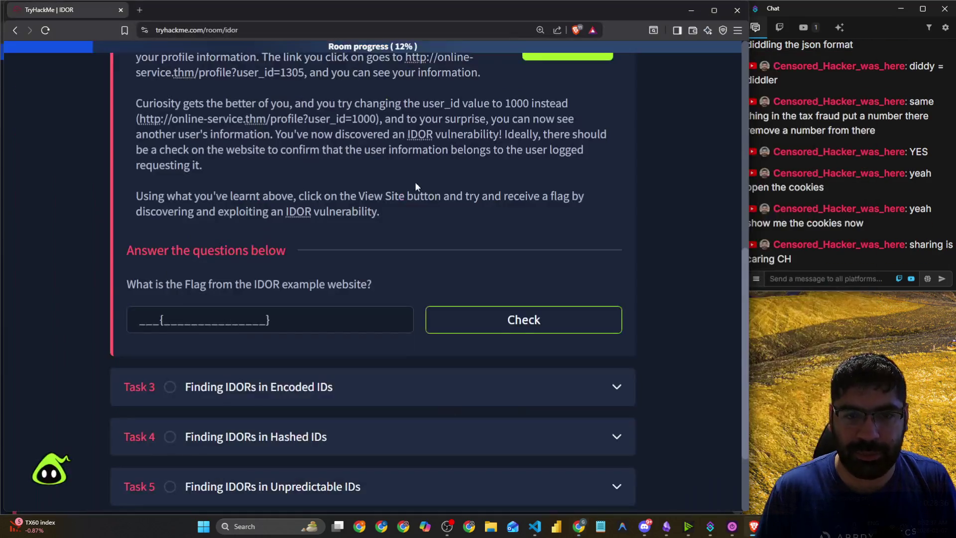
scroll(418, 190, down, 3)
click(526, 463)
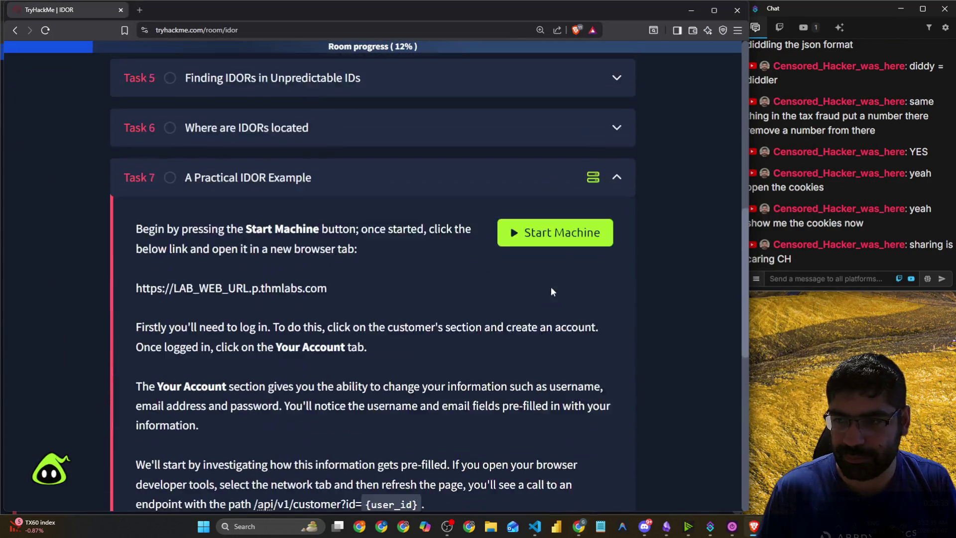
click(538, 182)
key(alt+Tab)
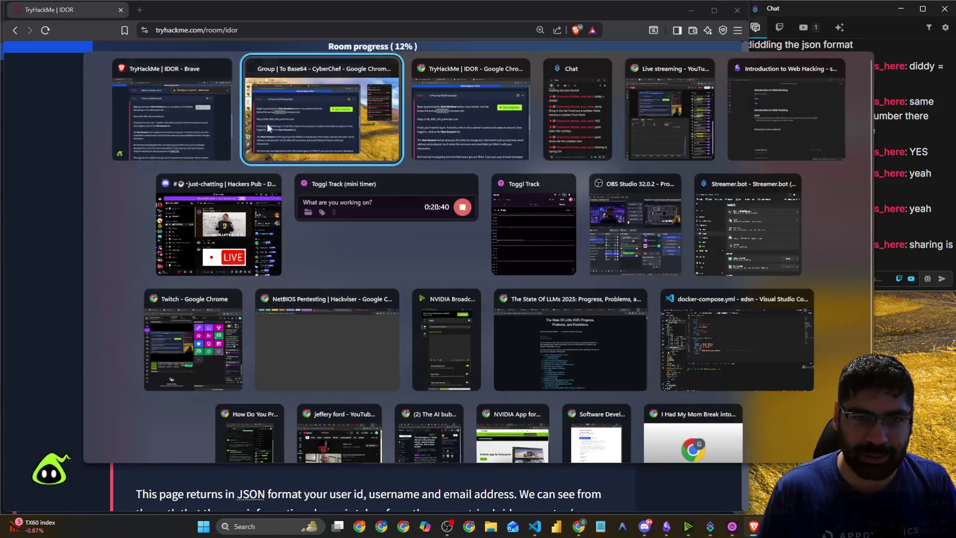
click(340, 143)
Step: Highlight Task 7's Start Machine, once-started and open-in-a-new-tab instructions
scroll(390, 153, down, 1)
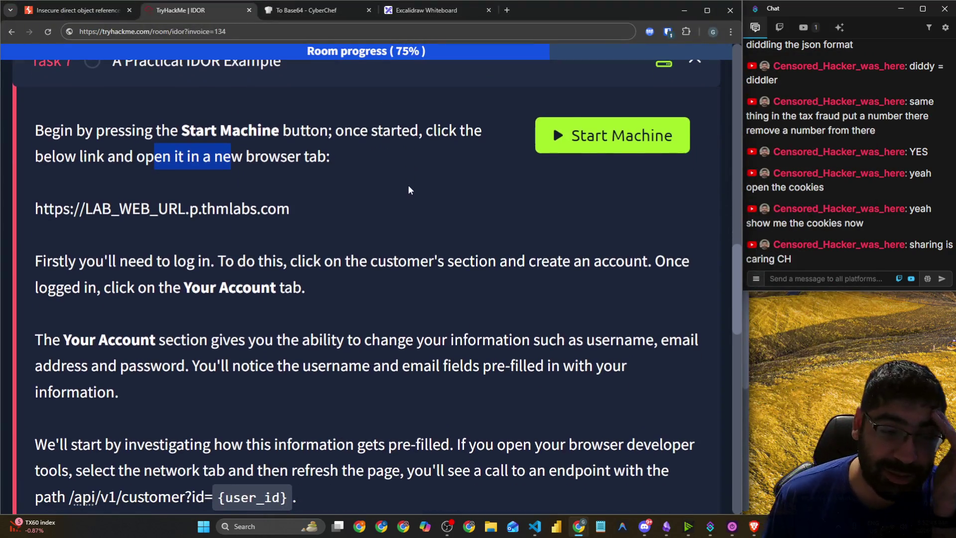
click(299, 162)
drag(53, 132, 332, 134)
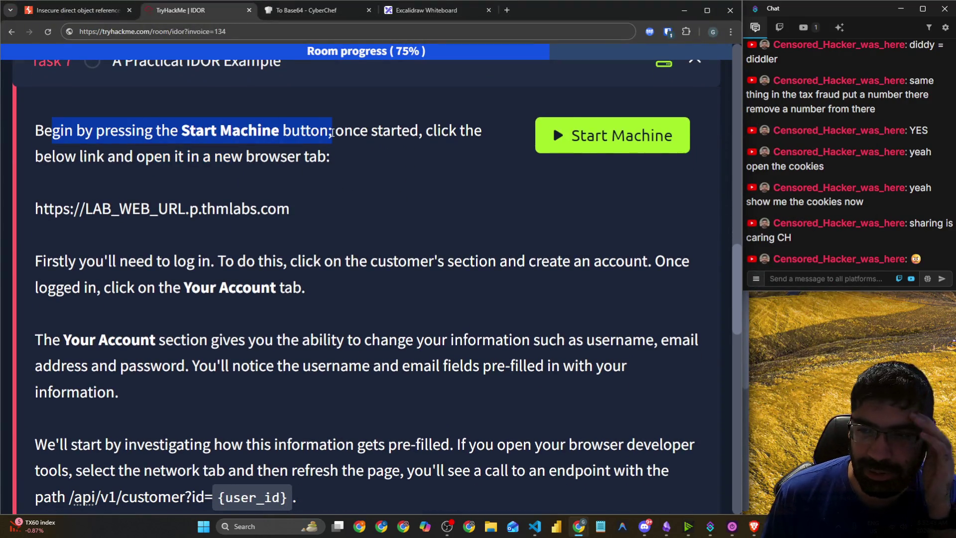
click(362, 138)
drag(391, 134, 473, 135)
drag(105, 158, 328, 165)
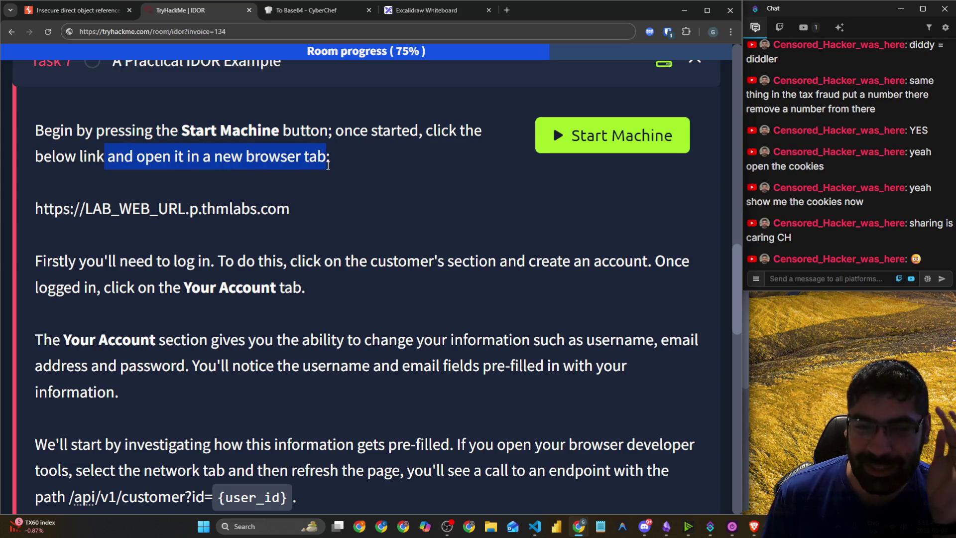
scroll(327, 179, down, 2)
mouse_move(32, 162)
mouse_down()
mouse_move(256, 169)
mouse_move(666, 160)
mouse_up()
drag(127, 187, 310, 190)
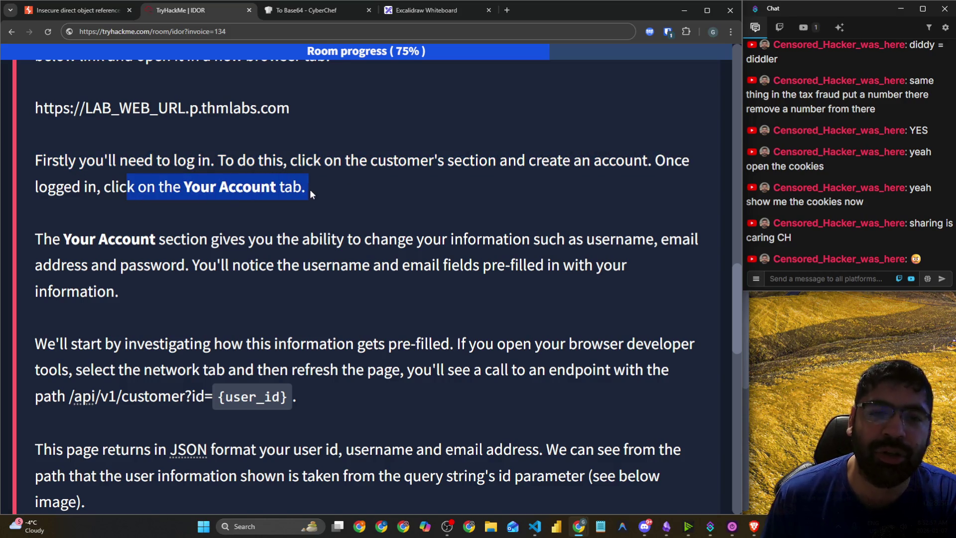
scroll(311, 196, down, 1)
scroll(311, 197, down, 2)
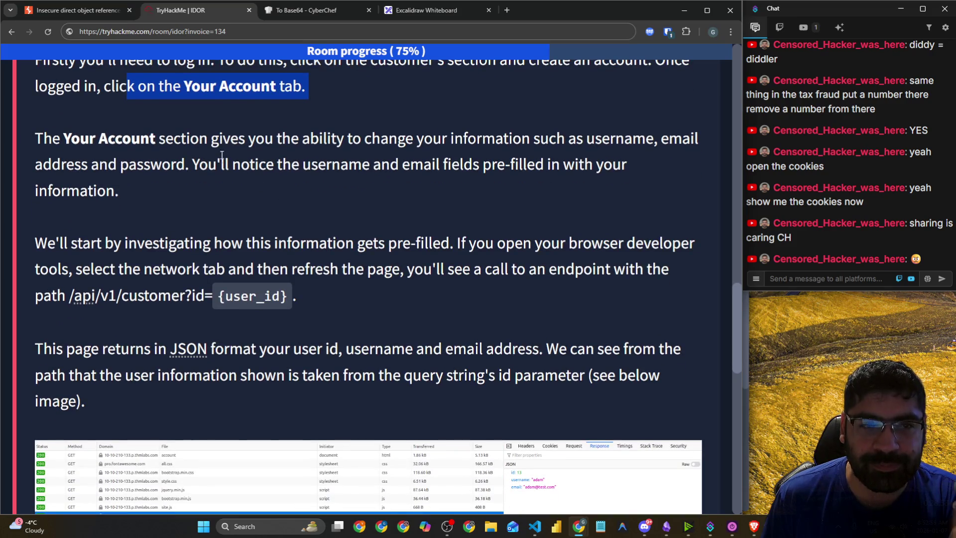
Step: Highlight the Your Account notes and the /api/v1/customer?id= endpoint instruction
drag(157, 144, 697, 140)
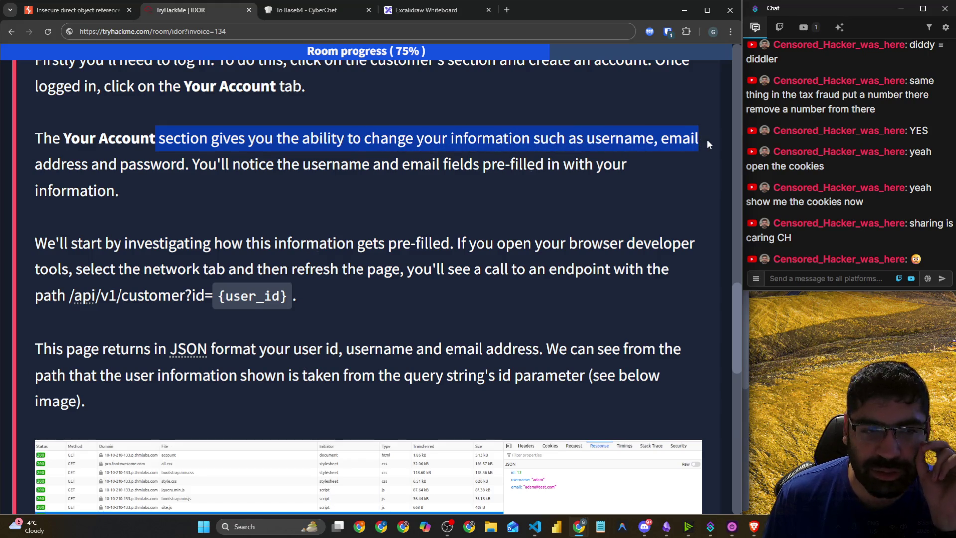
mouse_move(200, 164)
mouse_down()
mouse_move(342, 175)
mouse_move(627, 163)
mouse_up()
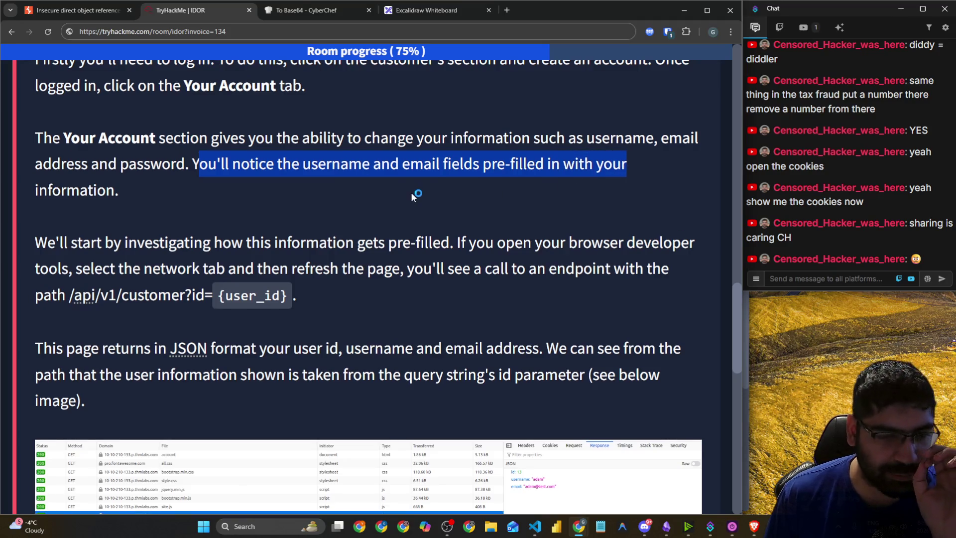
scroll(186, 162, down, 2)
mouse_move(45, 143)
mouse_down()
mouse_move(380, 169)
mouse_move(461, 148)
mouse_move(686, 150)
mouse_up()
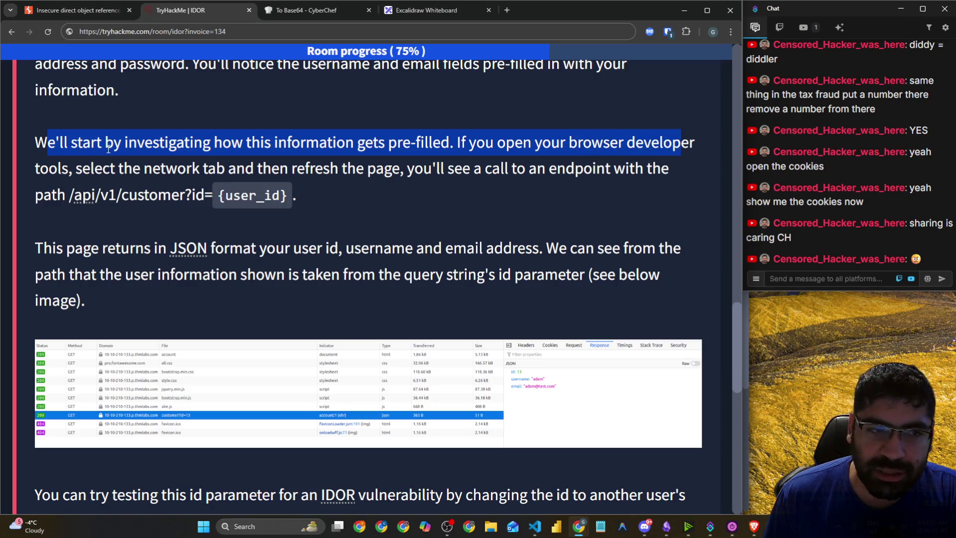
click(70, 168)
drag(341, 172, 672, 168)
drag(58, 194, 230, 195)
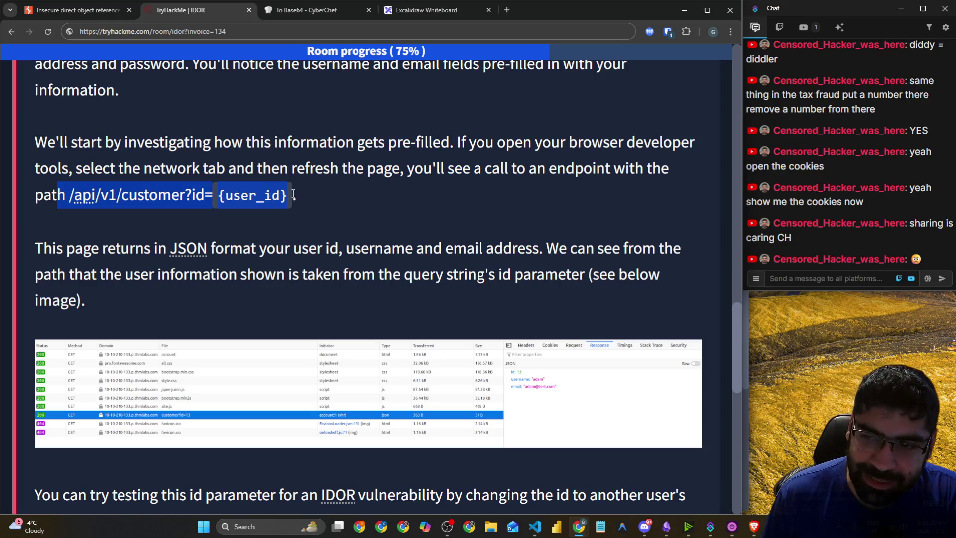
Step: Highlight the sentences on the JSON response and the query-string explanation
scroll(293, 194, down, 2)
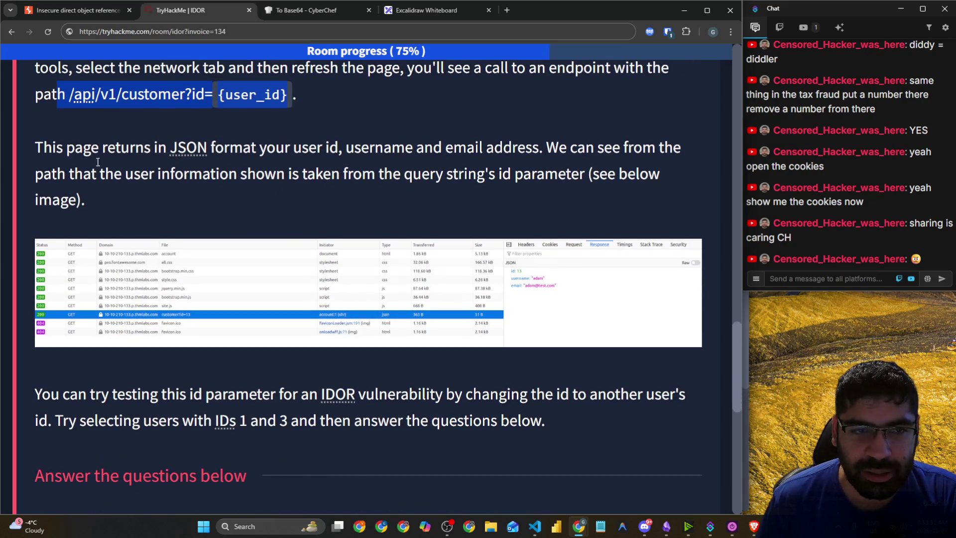
drag(45, 152, 375, 162)
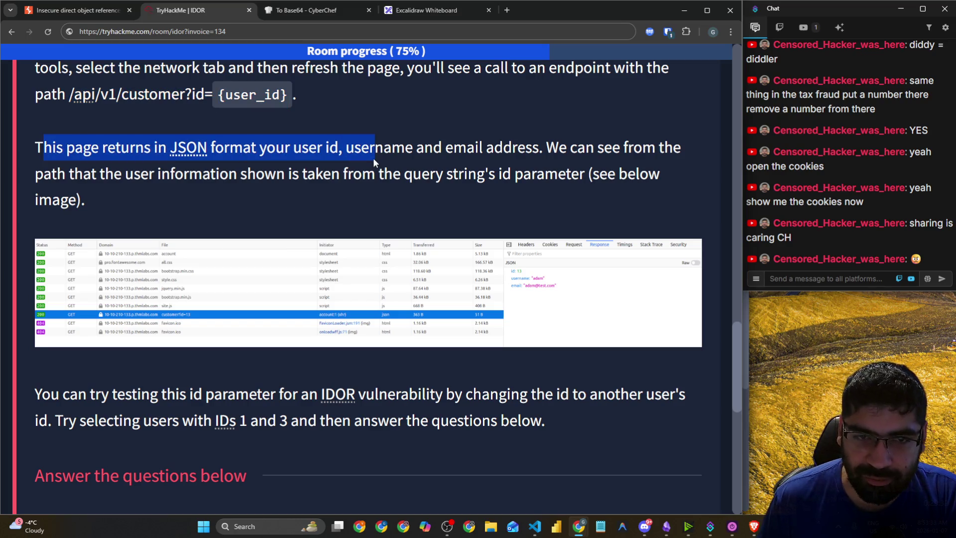
drag(505, 159, 671, 157)
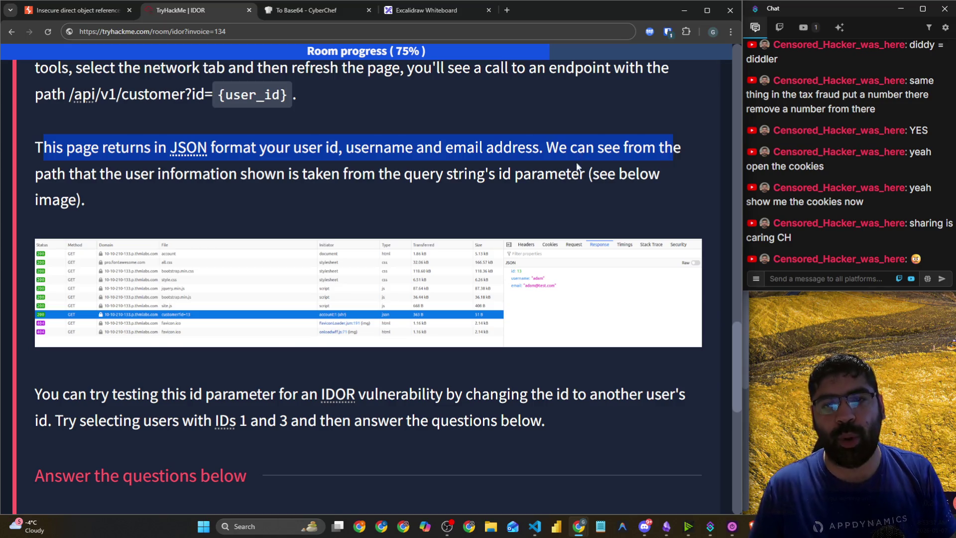
key(alt+Tab)
click(498, 149)
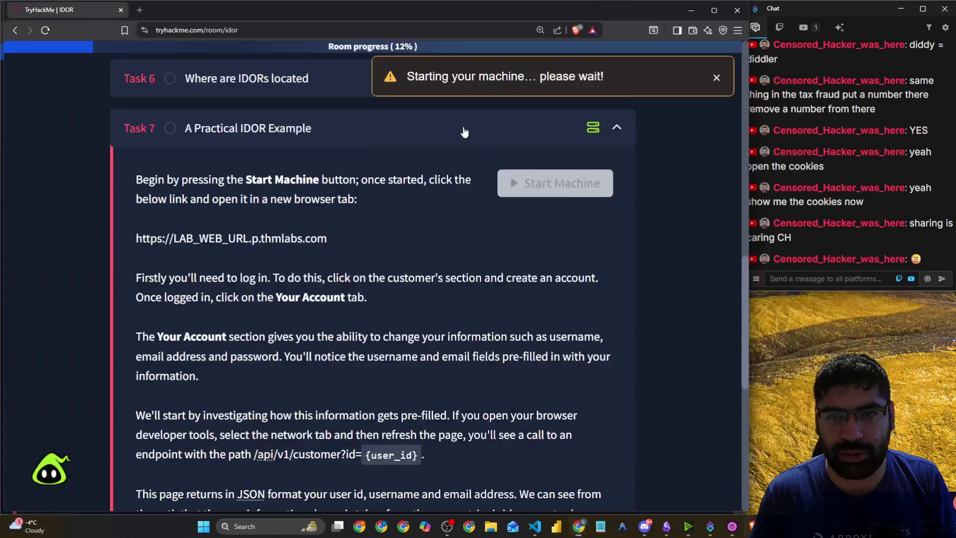
Step: Check the Target Machine Information to confirm the lab machine is running
scroll(433, 219, up, 10)
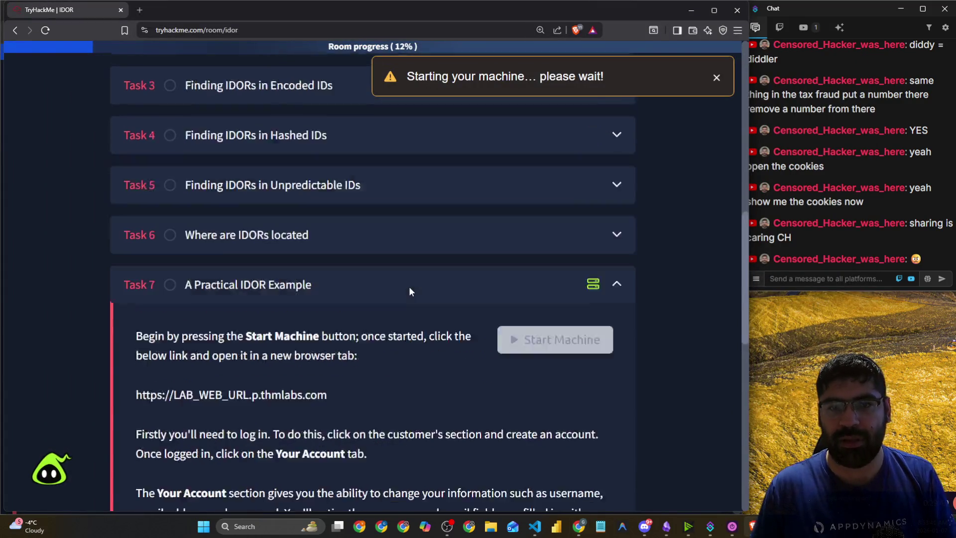
scroll(389, 260, down, 10)
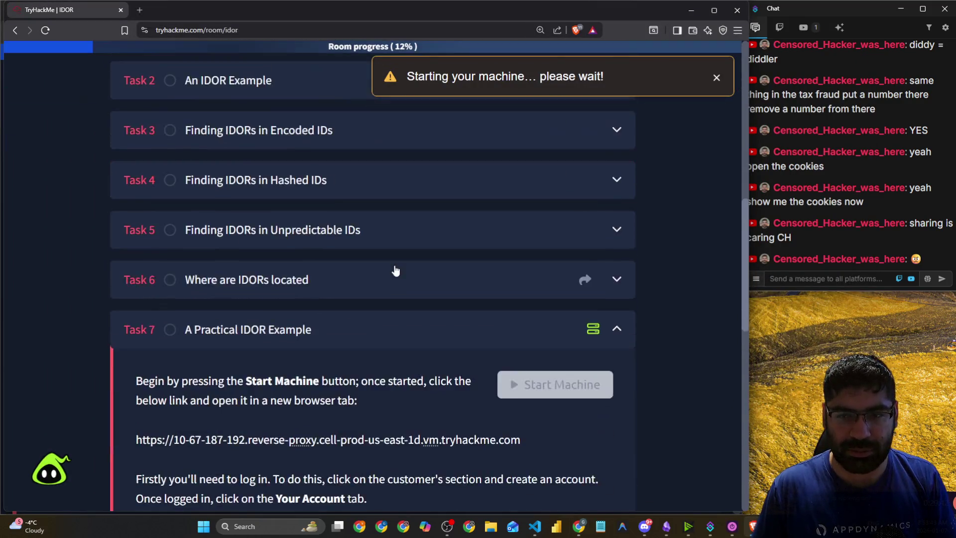
scroll(393, 264, up, 12)
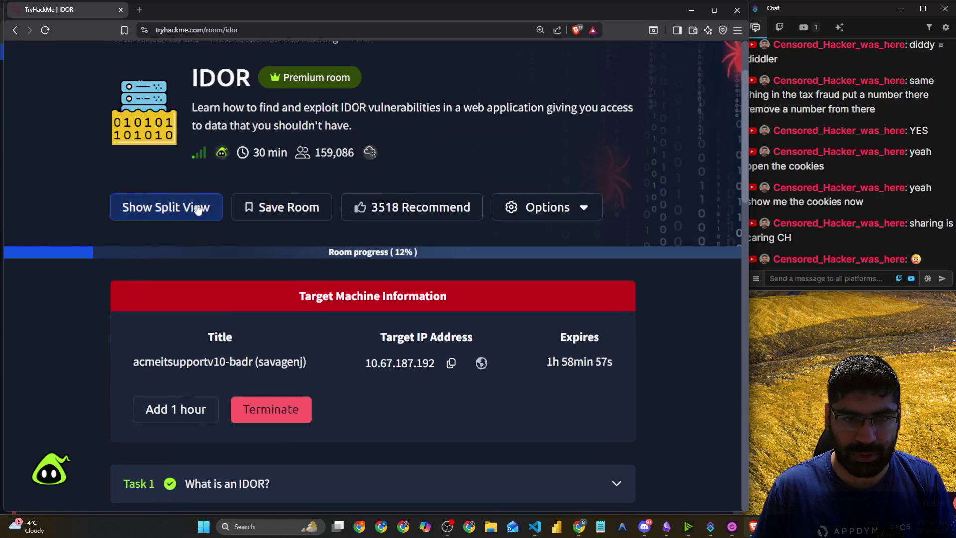
click(198, 206)
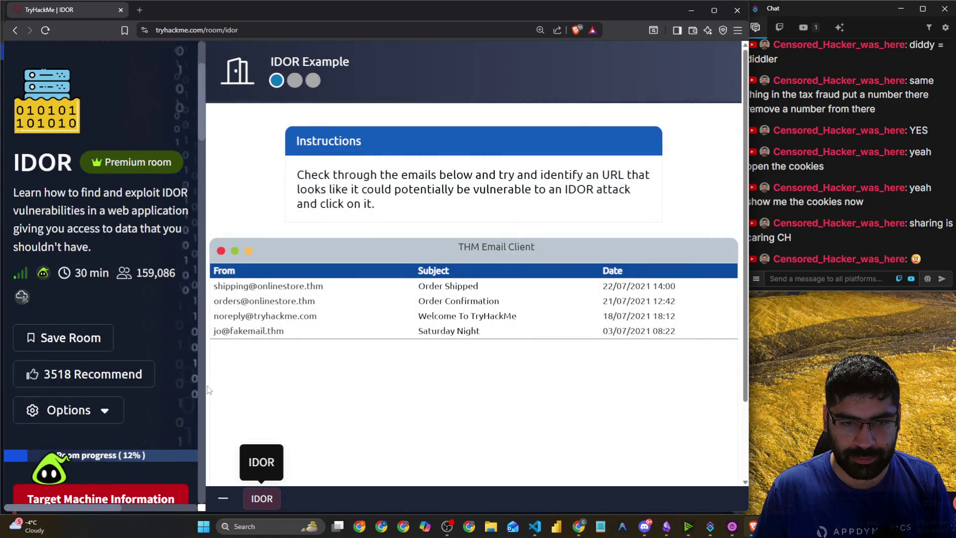
click(226, 497)
Step: Open Task 7's reverse-proxy practice-site link in a new tab
scroll(229, 292, down, 8)
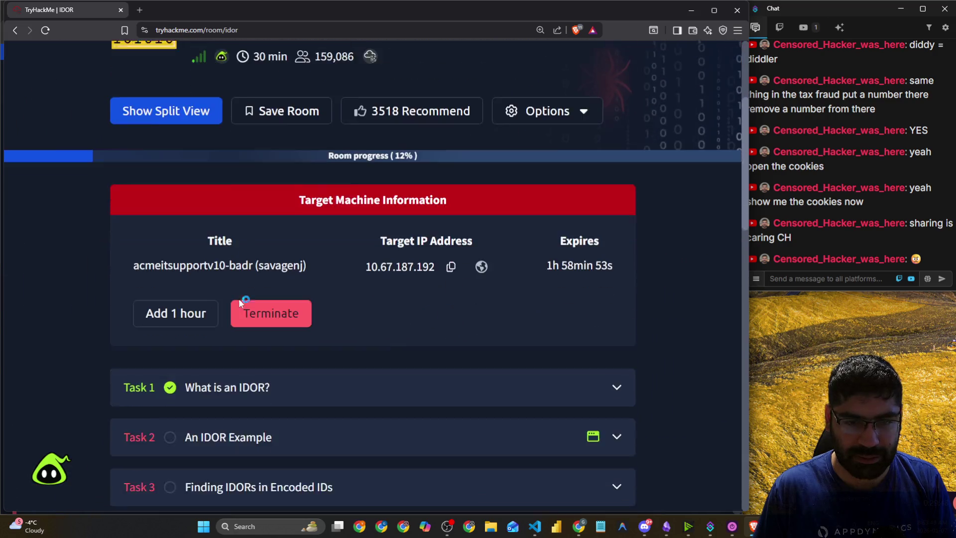
scroll(237, 303, down, 5)
scroll(239, 305, up, 10)
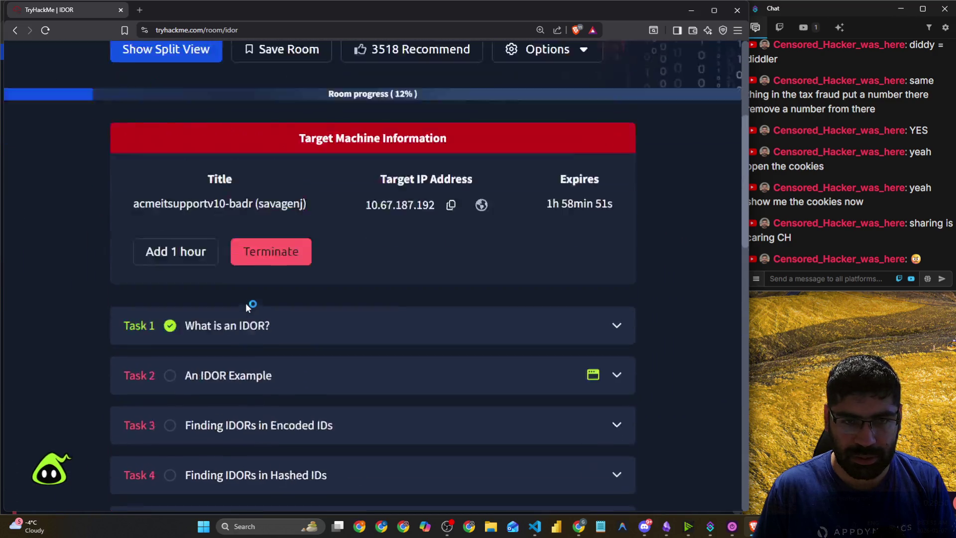
click(243, 305)
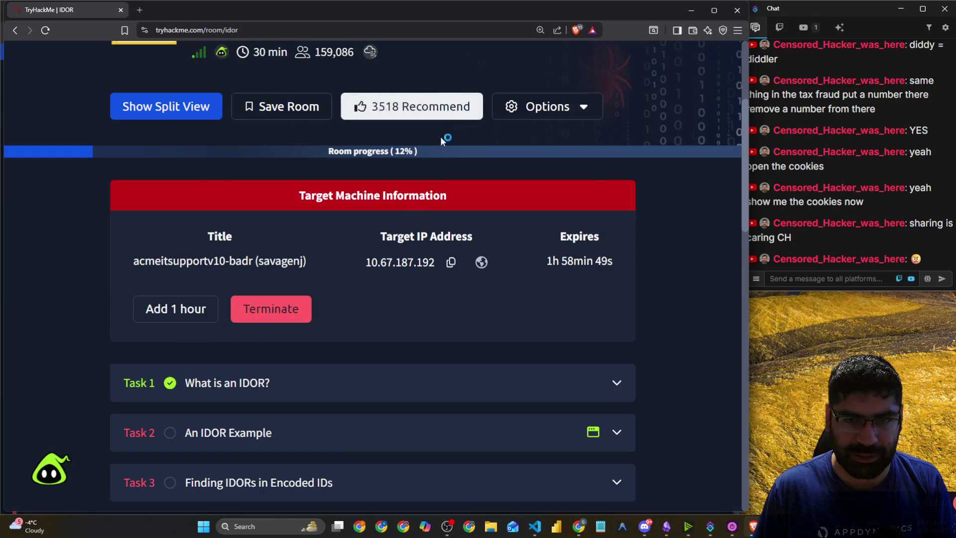
scroll(351, 312, up, 4)
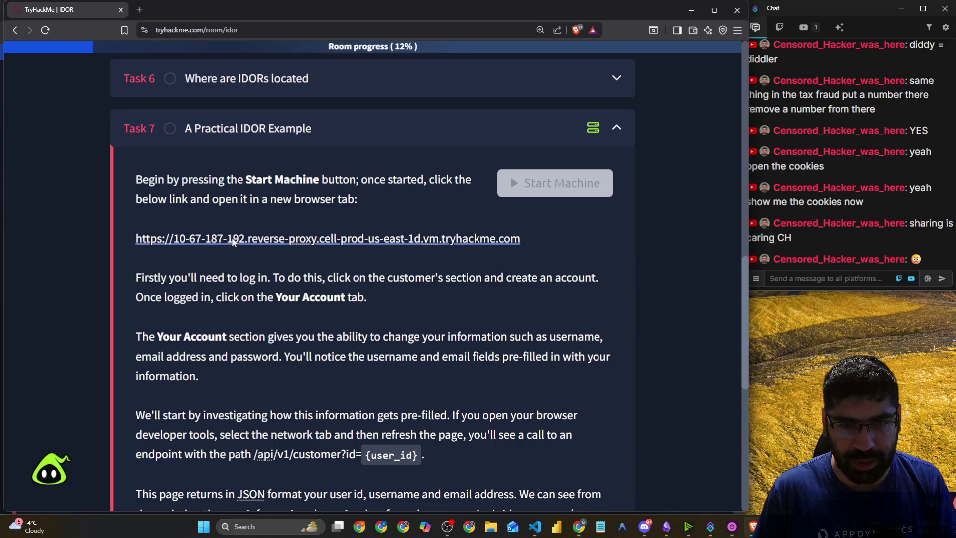
click(243, 240)
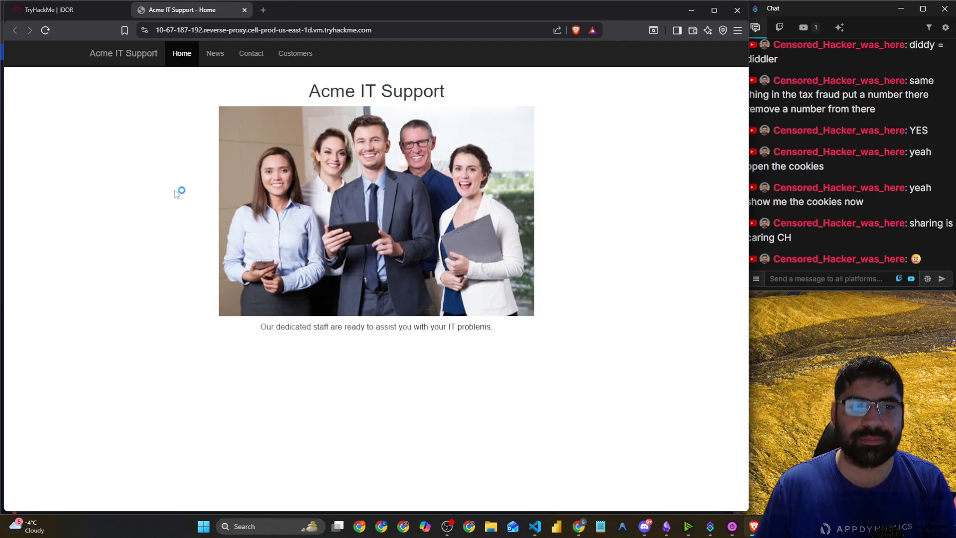
Step: Open and close the site's developer tools, then browse the Contact and customer login pages
right_click(174, 188)
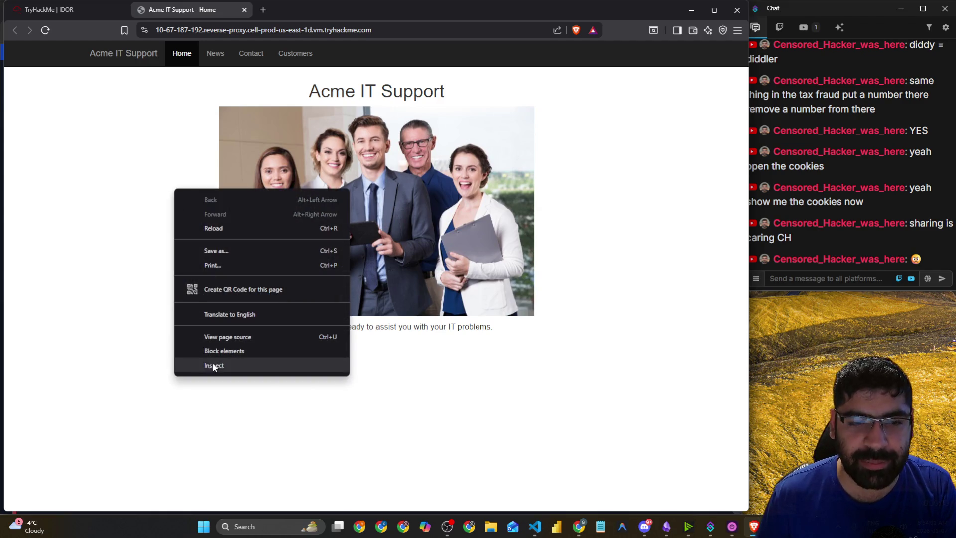
click(212, 362)
click(736, 125)
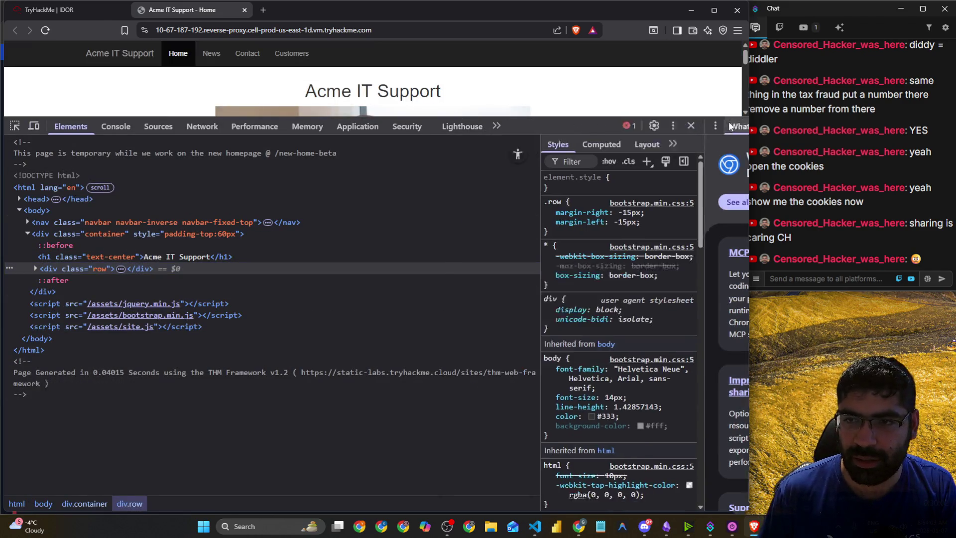
key(F12)
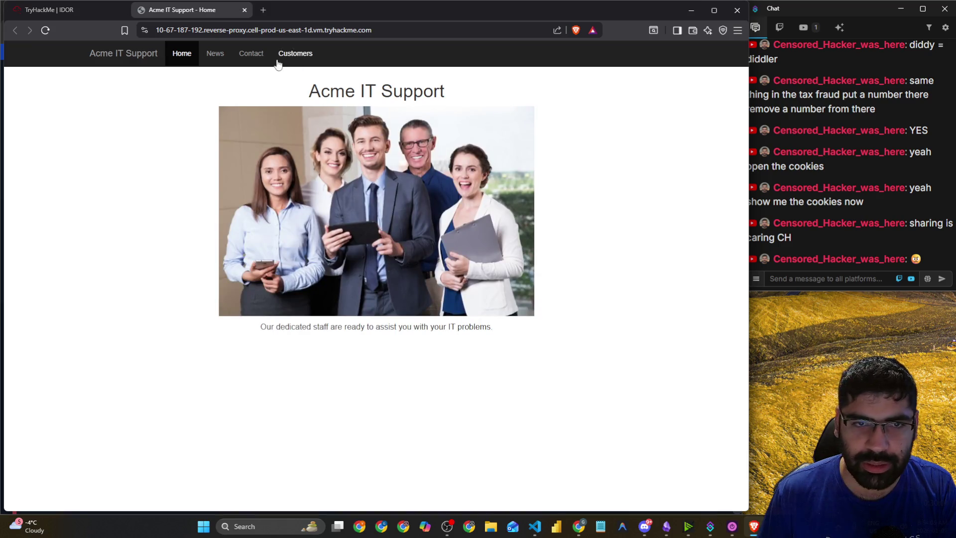
click(251, 53)
click(310, 184)
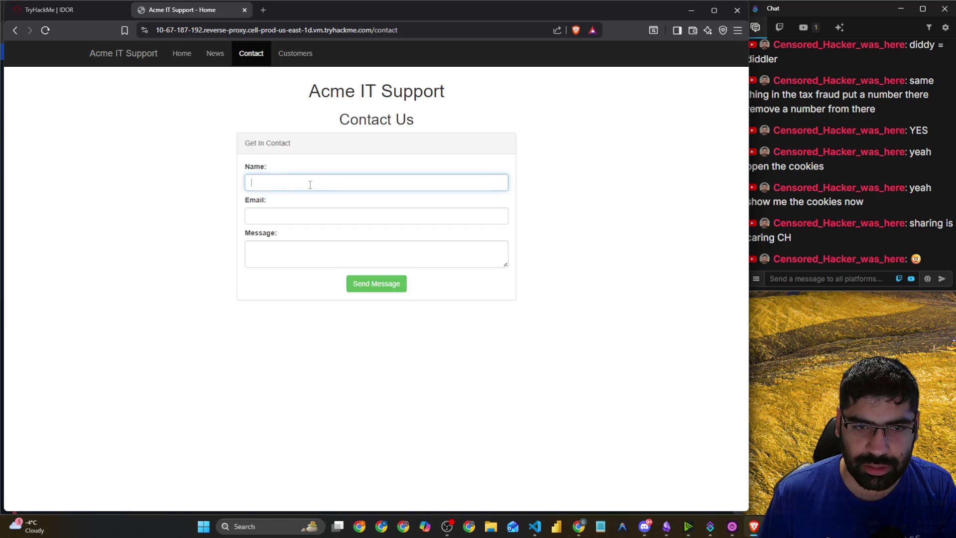
click(296, 55)
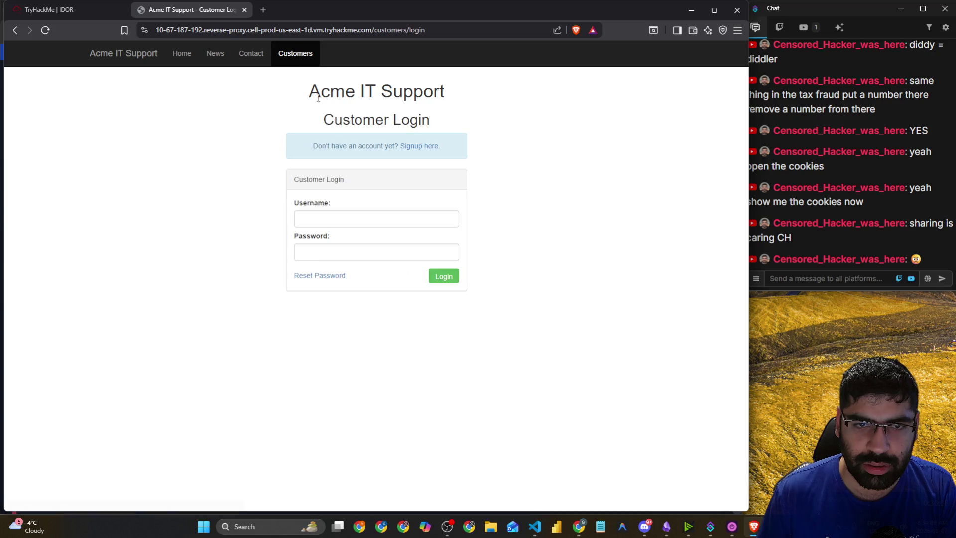
Step: Sign up a customer account with username 'test' and dismiss the save-password prompt
click(411, 147)
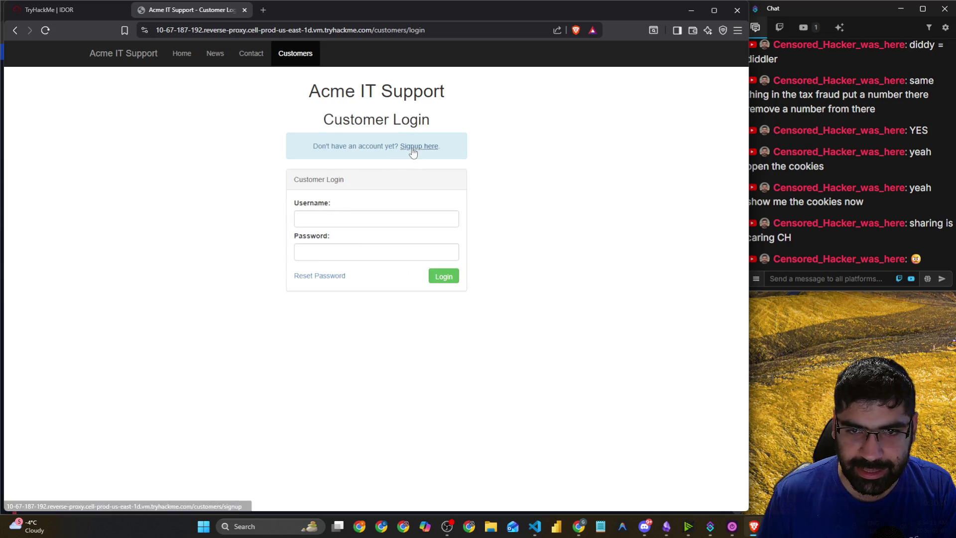
key(ctrl+plus)
key(ctrl+plus)
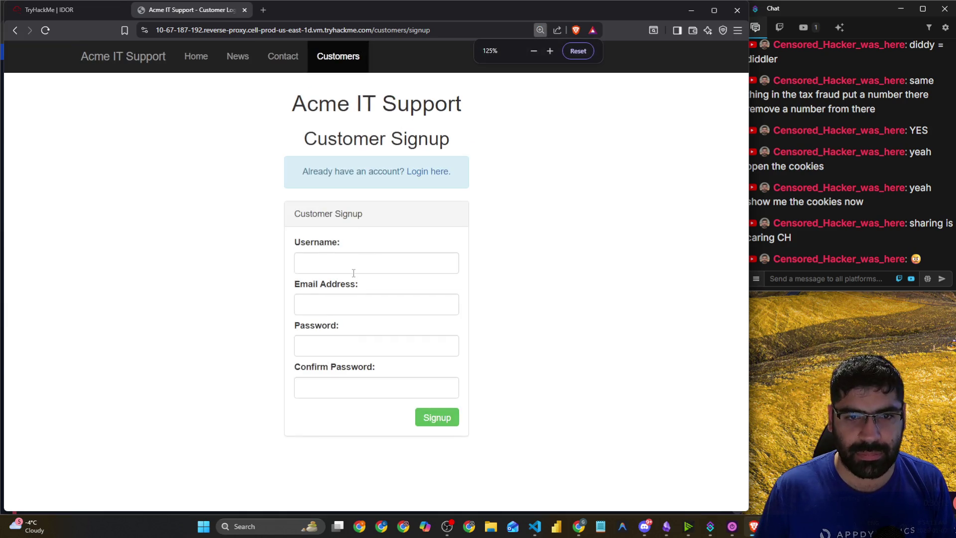
click(349, 257)
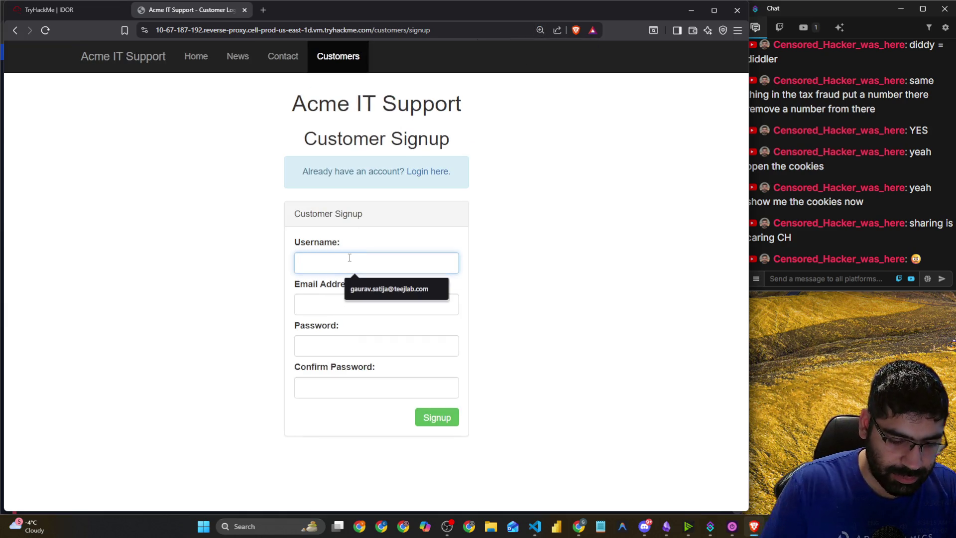
text(test)
key(Tab)
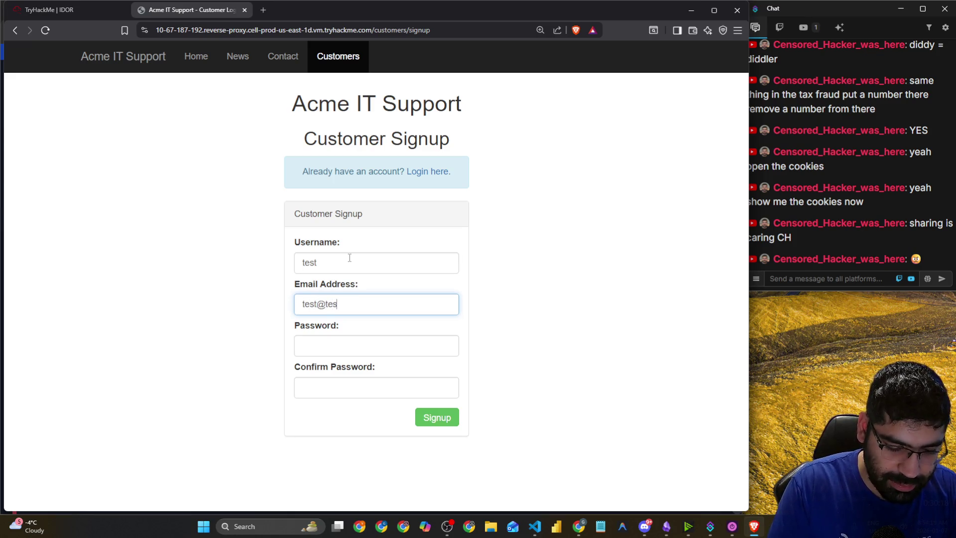
key(Tab)
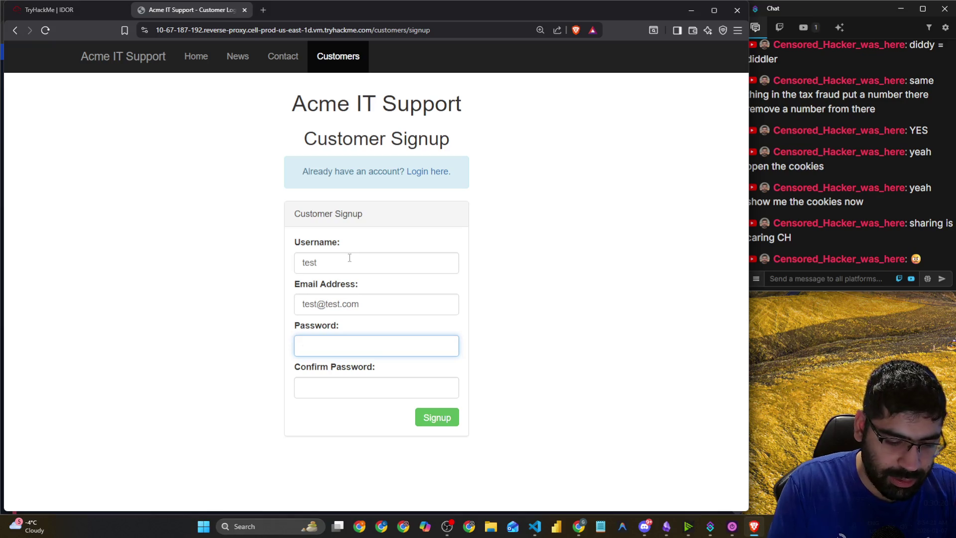
key(Tab)
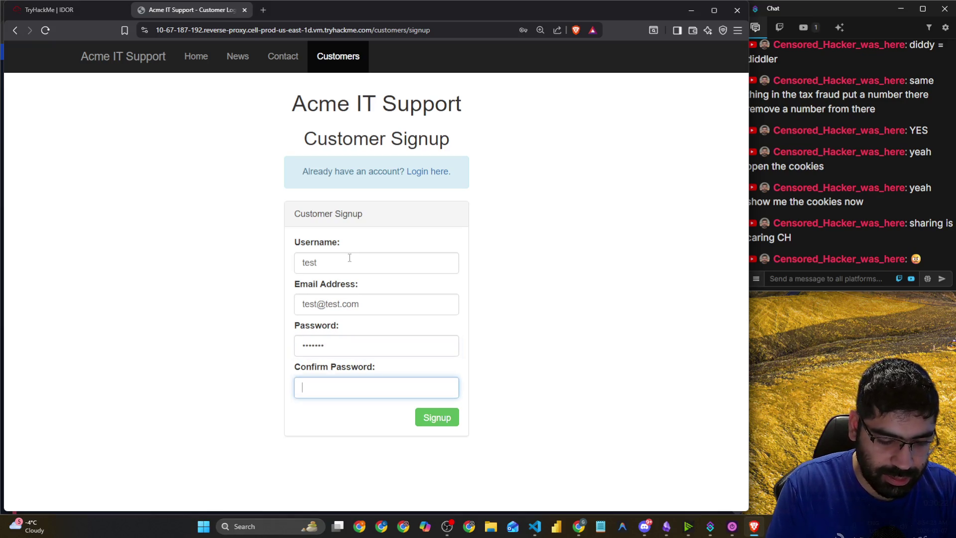
key(Return)
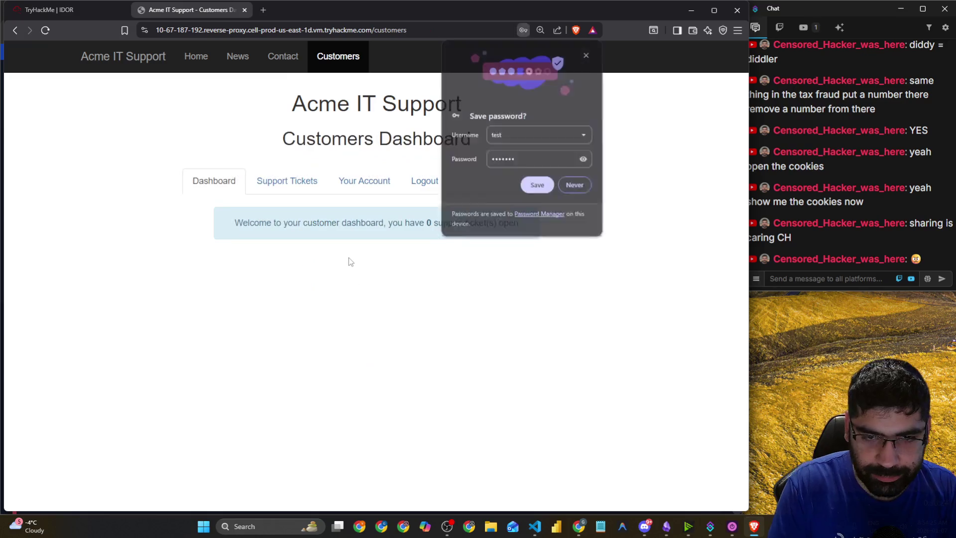
click(586, 58)
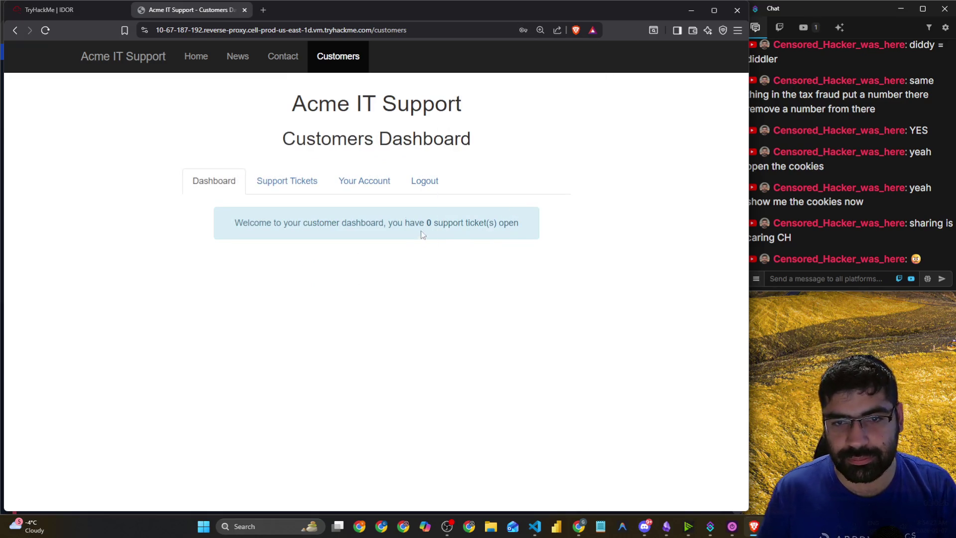
right_click(517, 129)
Step: Open DevTools' Network panel on the dashboard and capture its requests by reloading
click(562, 309)
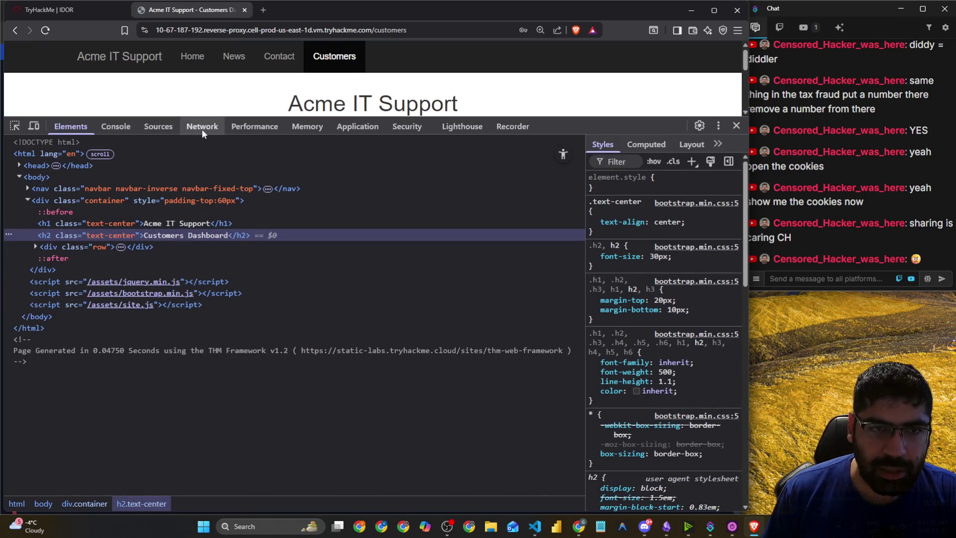
click(202, 128)
click(45, 31)
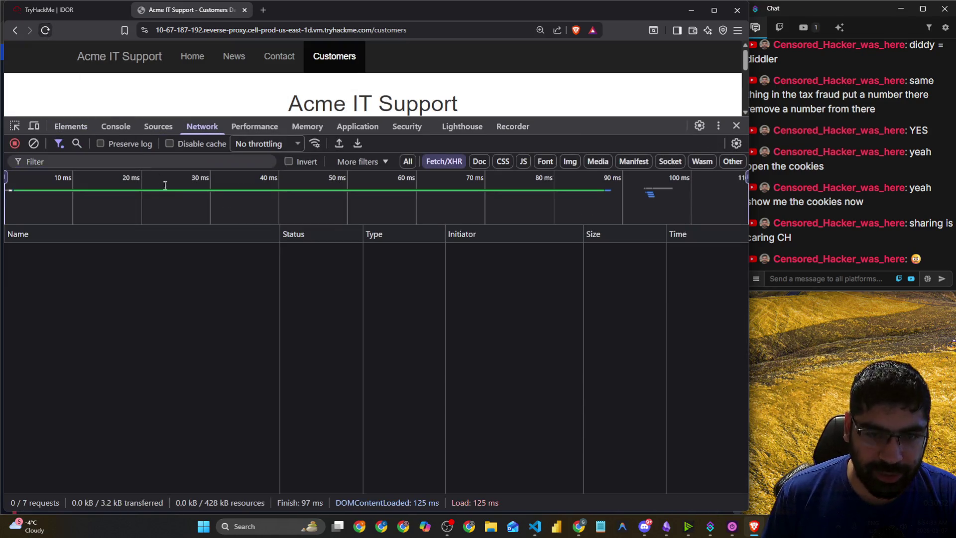
mouse_move(592, 119)
mouse_down()
mouse_move(542, 182)
mouse_move(496, 268)
mouse_up()
click(408, 292)
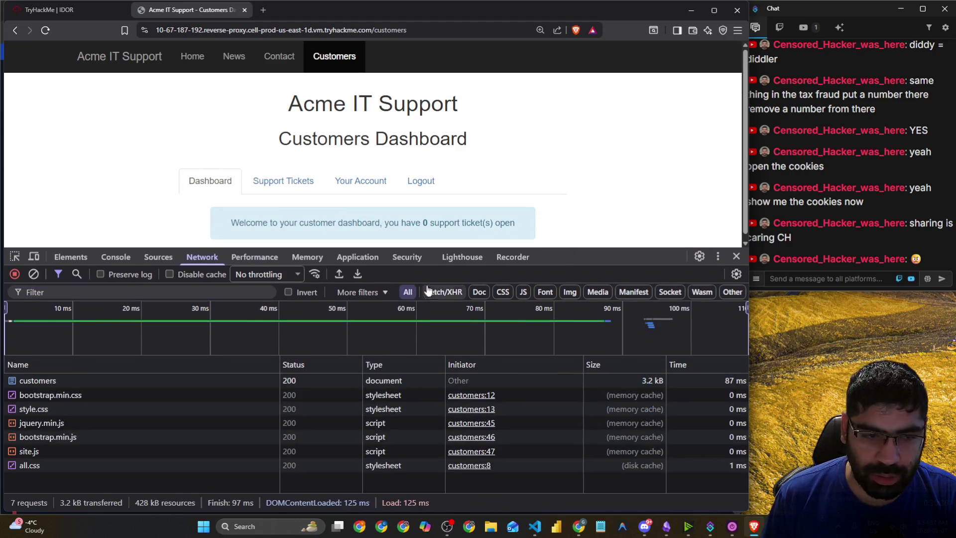
click(217, 375)
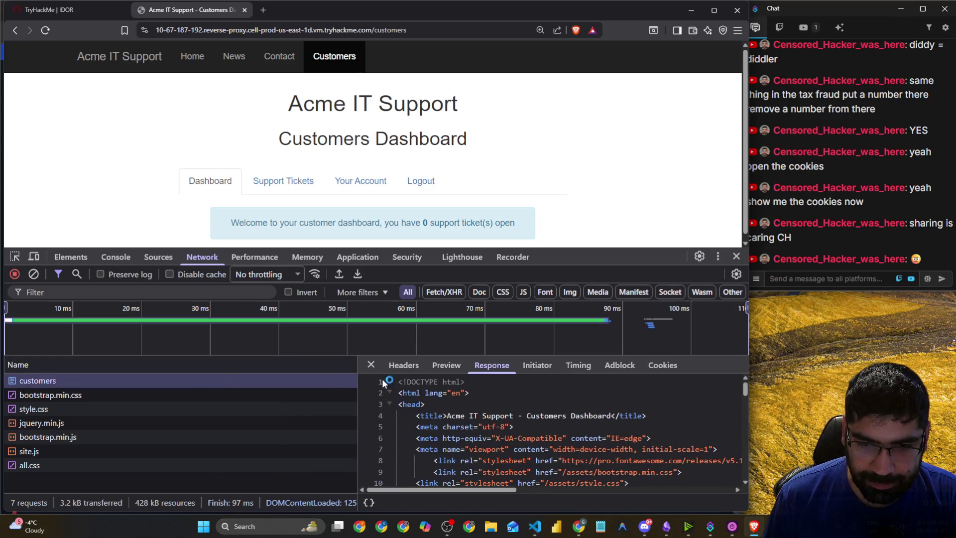
click(463, 294)
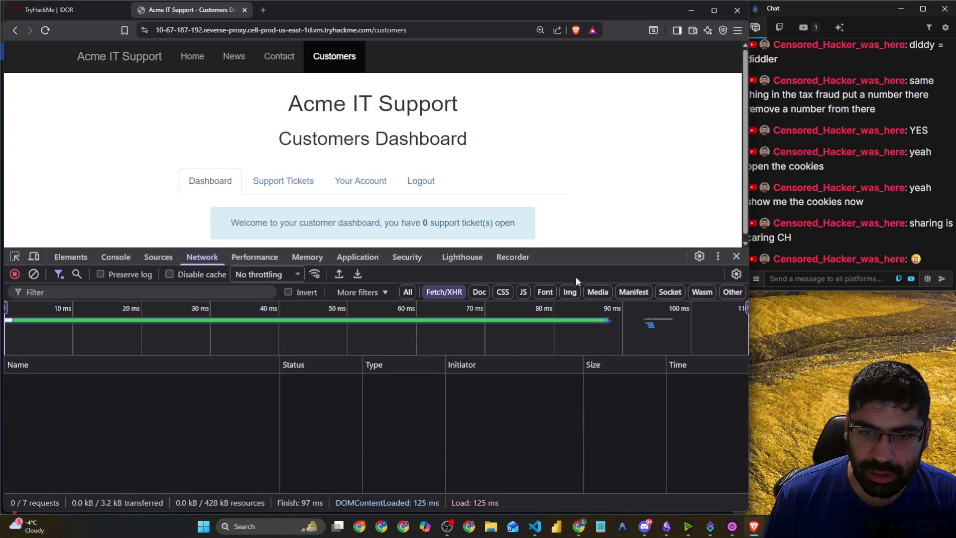
drag(579, 250, 580, 279)
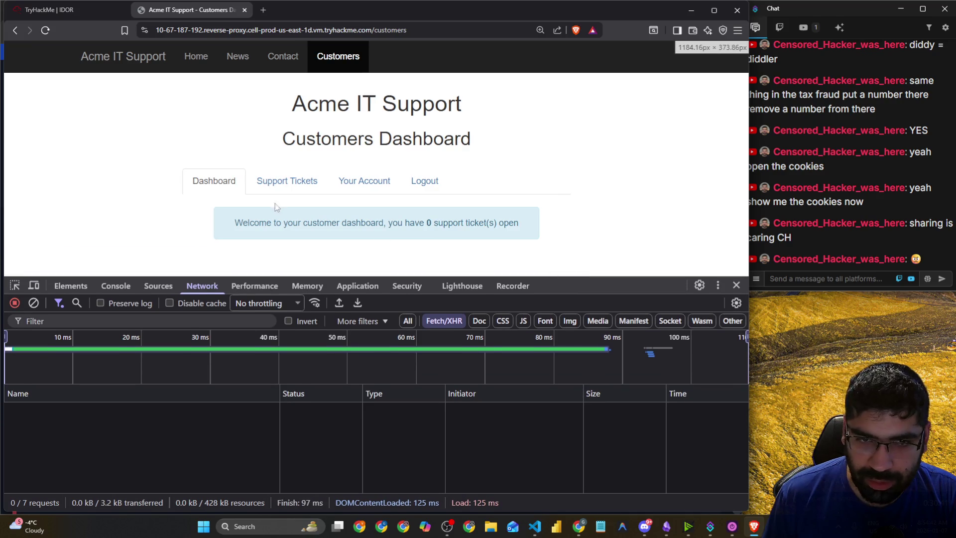
Step: Open Your Account and view the customer?id=50 request's response
click(346, 187)
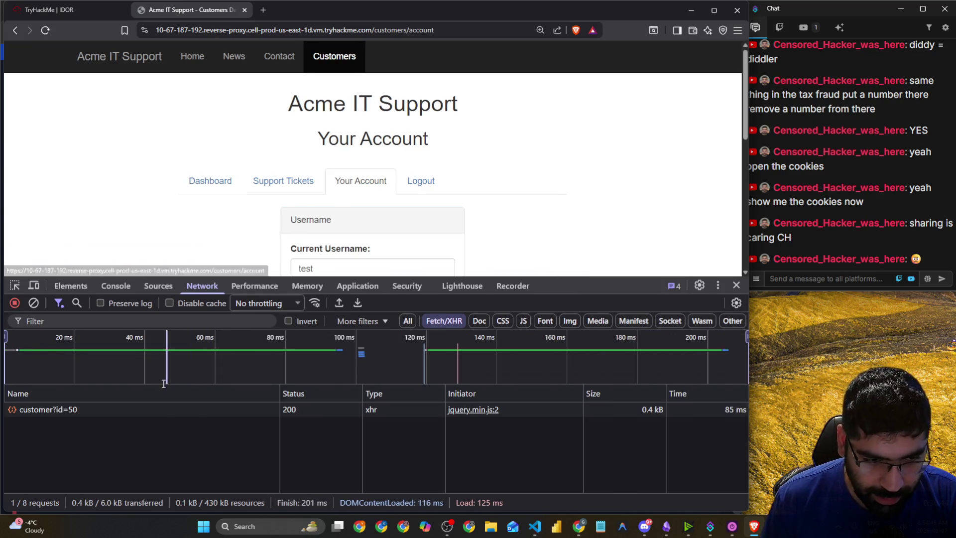
click(141, 409)
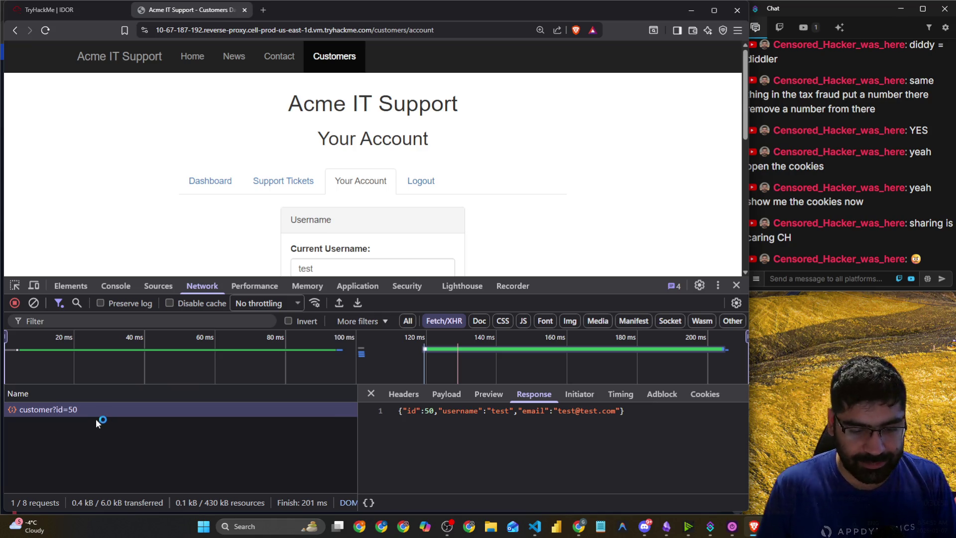
key(ctrl+plus)
key(ctrl+plus)
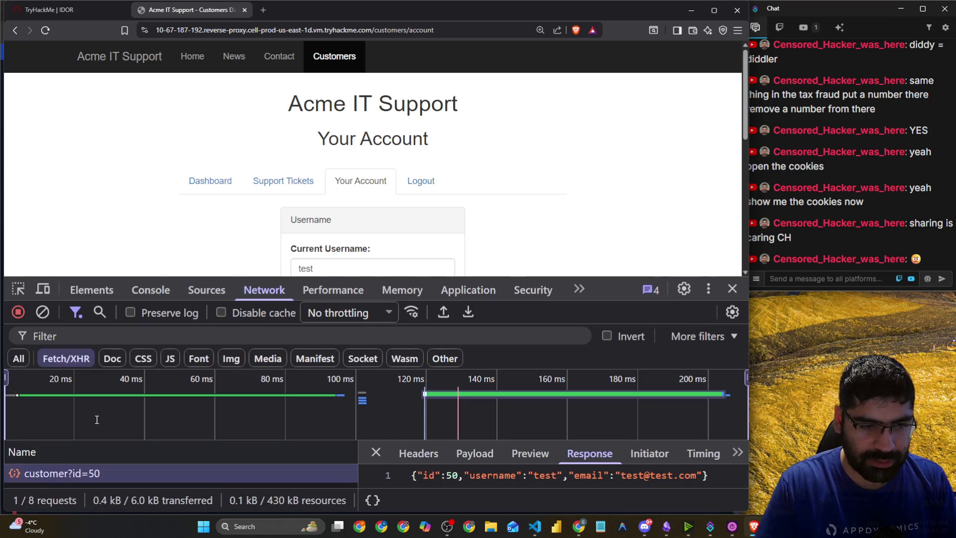
drag(588, 280, 589, 150)
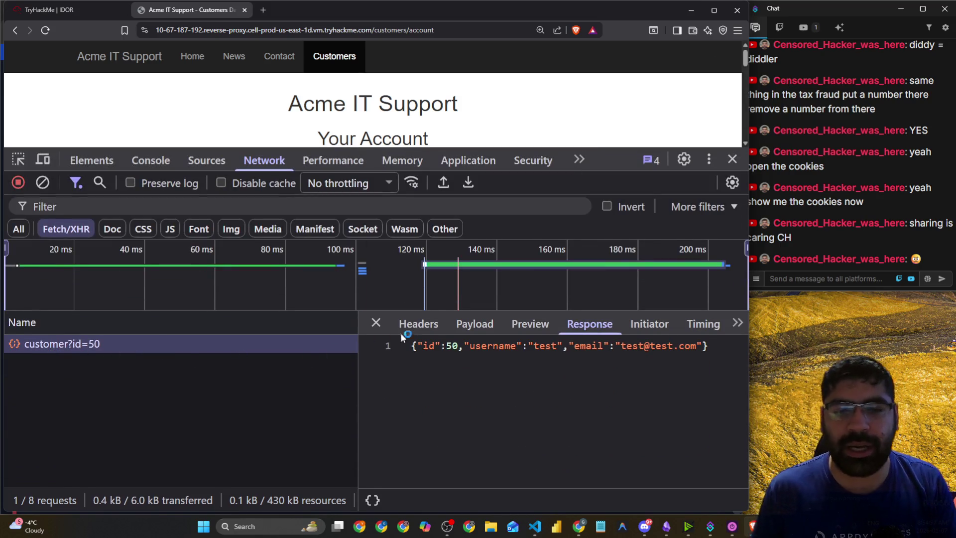
Step: Examine the customer?id=50 request URL's host and endpoint in the Headers tab
click(417, 329)
drag(360, 362, 136, 362)
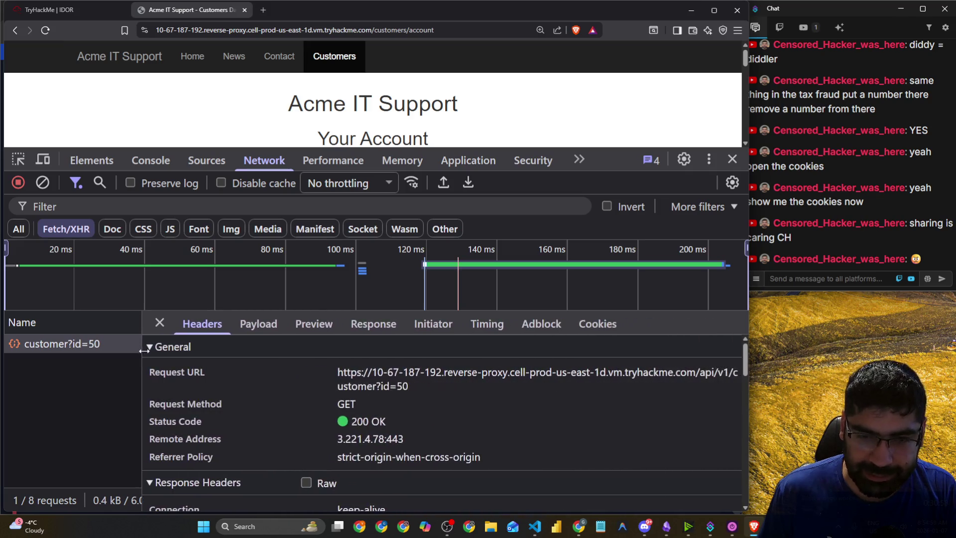
mouse_move(343, 386)
mouse_down()
mouse_move(632, 378)
mouse_move(325, 367)
mouse_move(417, 372)
mouse_up()
click(324, 366)
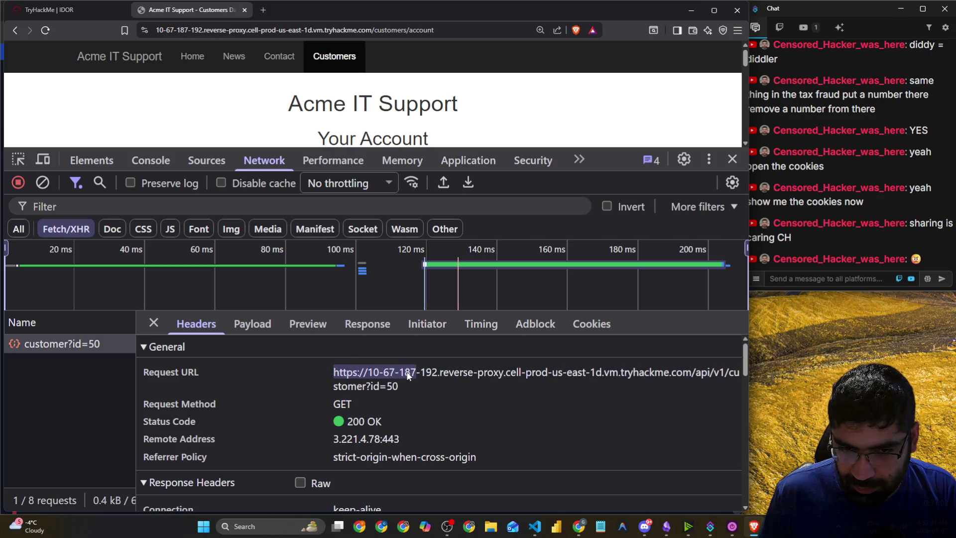
mouse_move(587, 384)
mouse_down()
mouse_move(700, 375)
mouse_move(709, 392)
mouse_up()
click(704, 371)
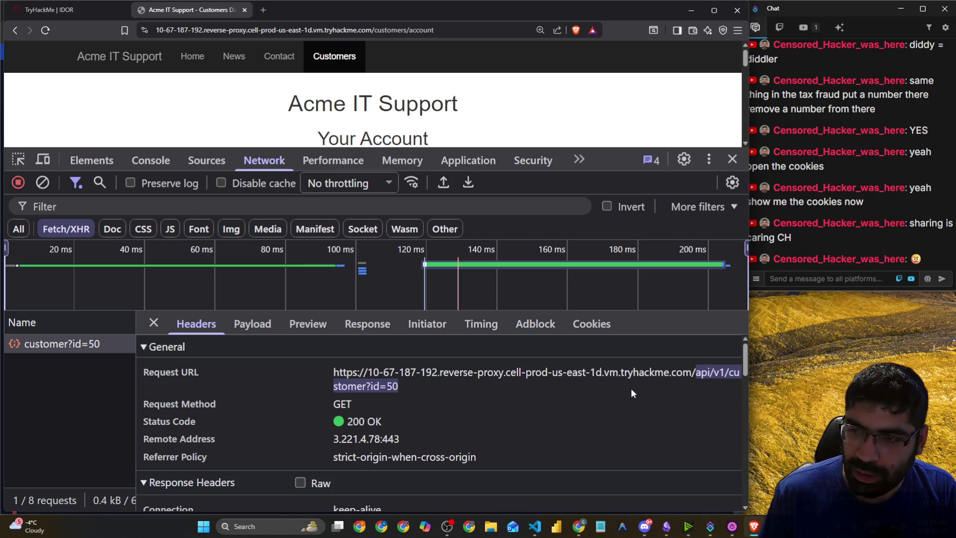
click(414, 377)
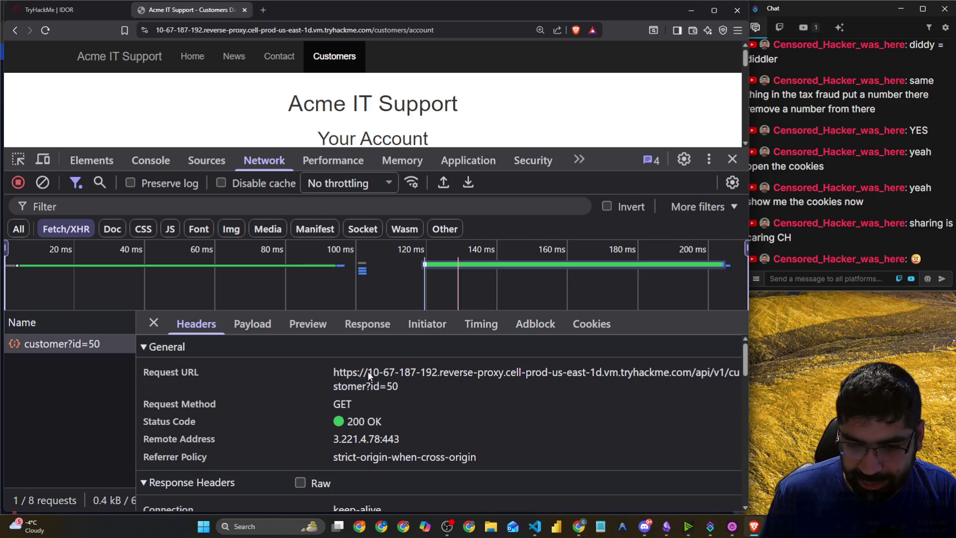
Step: Check the id=50 query parameter and preview the JSON response's username value
click(233, 324)
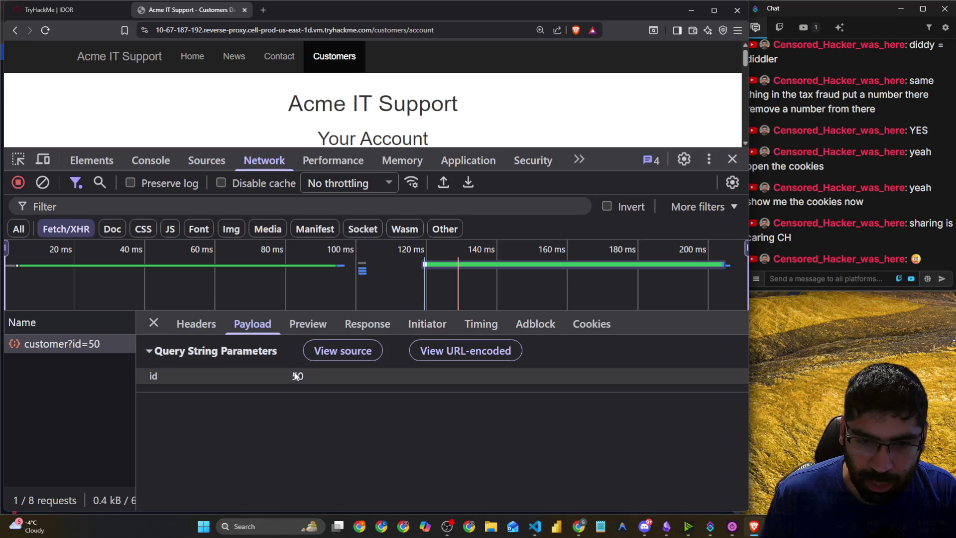
click(306, 326)
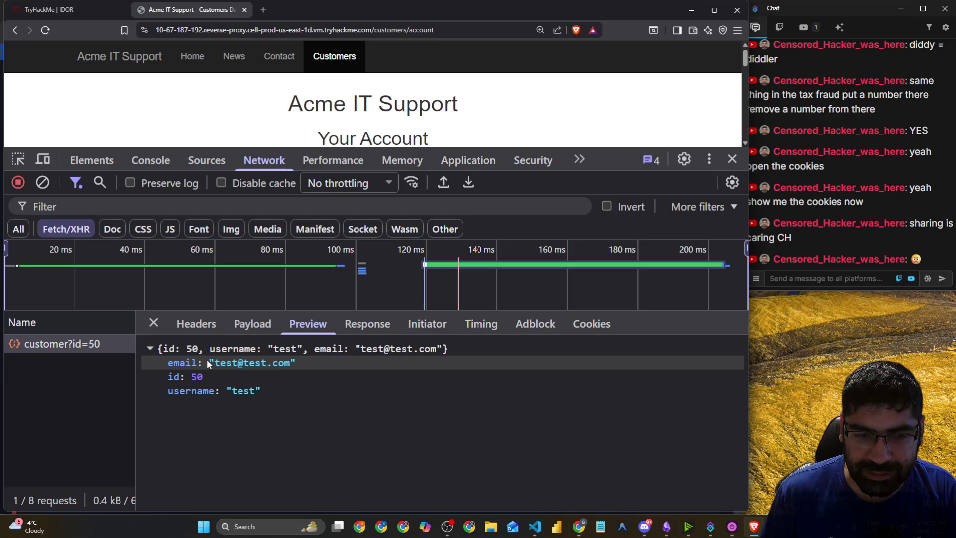
drag(249, 390, 215, 390)
click(49, 8)
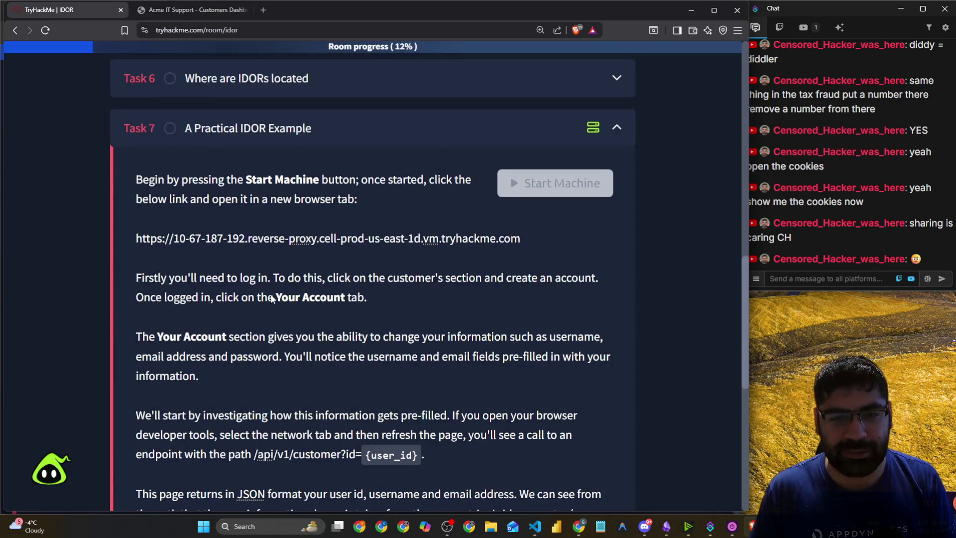
Step: Read Task 7's advice to try IDs 1 and 3 and its username and email questions
click(159, 14)
key(alt+Tab)
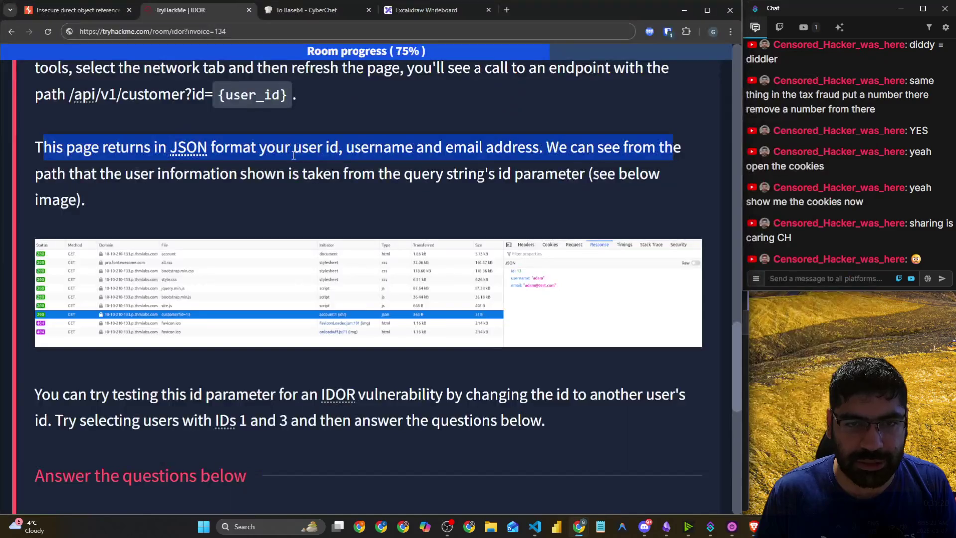
scroll(74, 192, down, 3)
drag(74, 191, 342, 199)
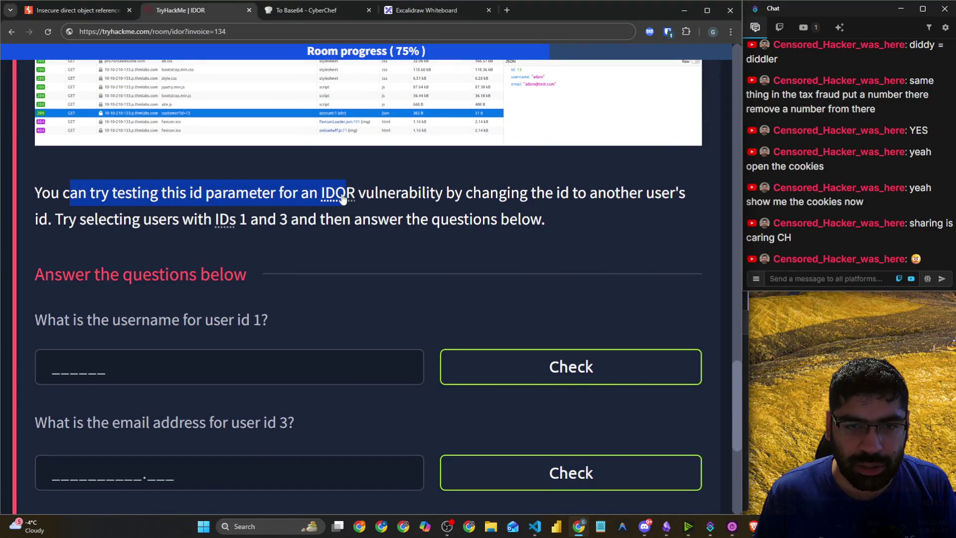
drag(63, 220, 492, 223)
scroll(423, 222, down, 3)
drag(92, 169, 242, 170)
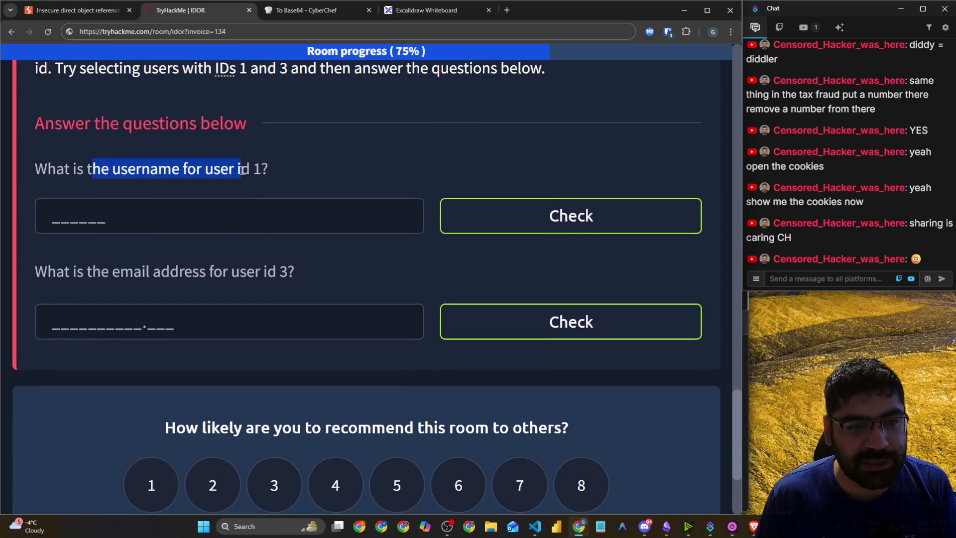
drag(120, 272, 294, 271)
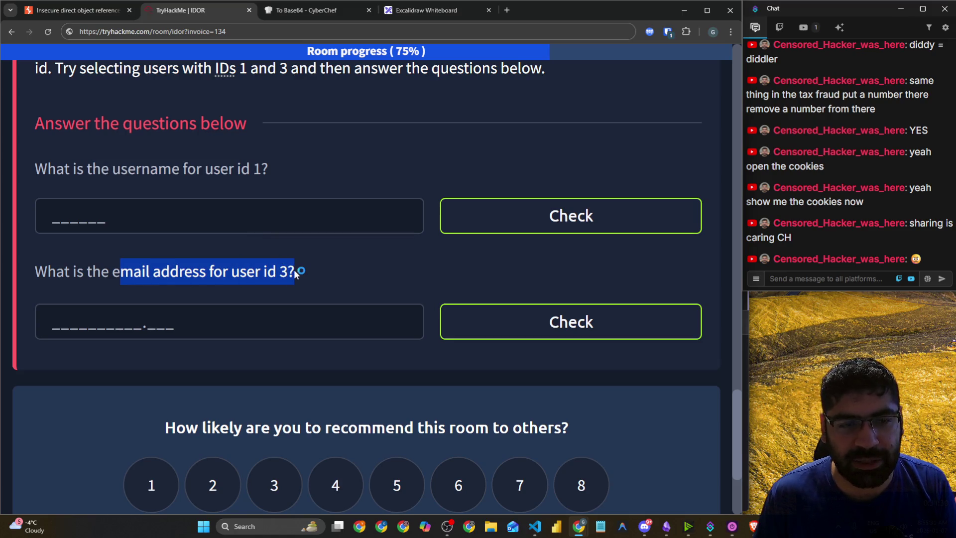
key(alt+Tab)
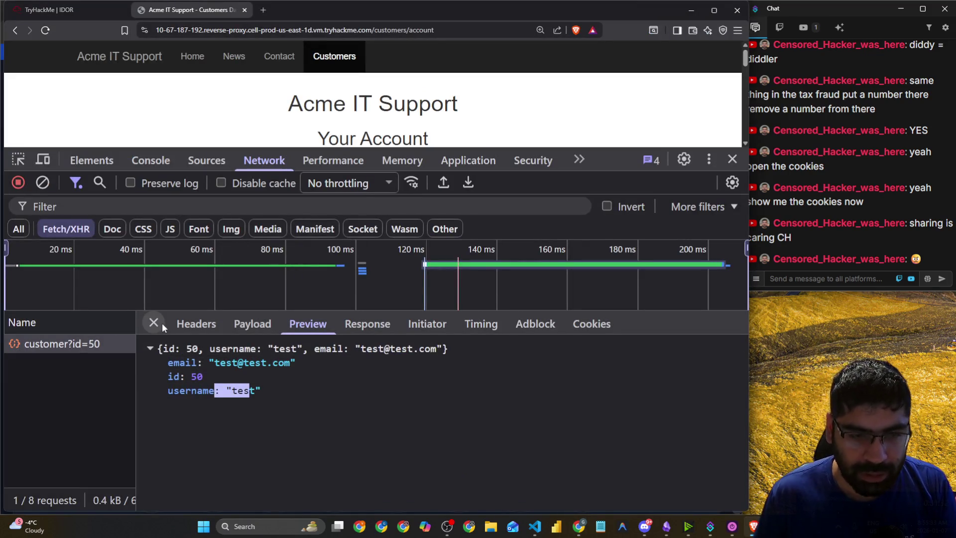
Step: Reopen the customer?id=50 request's headers and select its Request URL
click(160, 322)
click(81, 341)
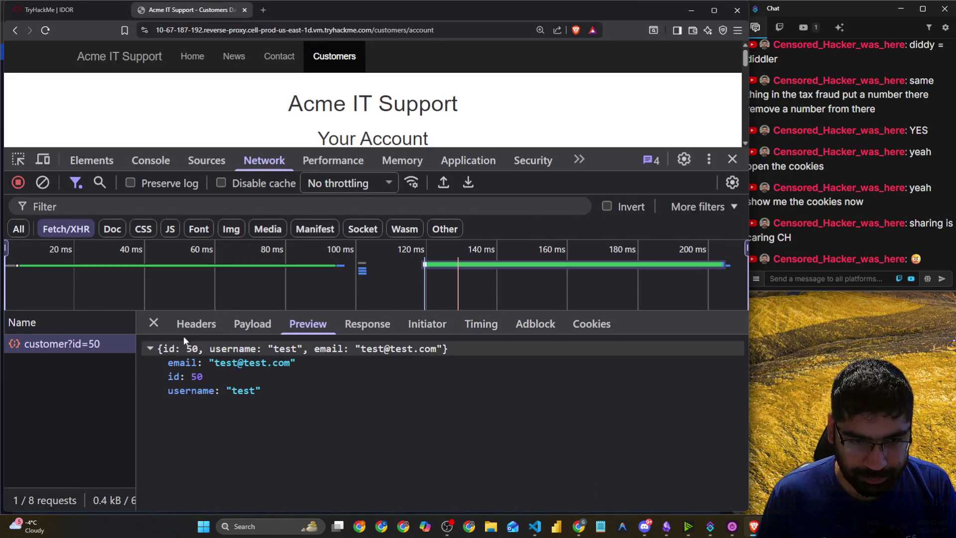
click(195, 325)
scroll(391, 389, down, 3)
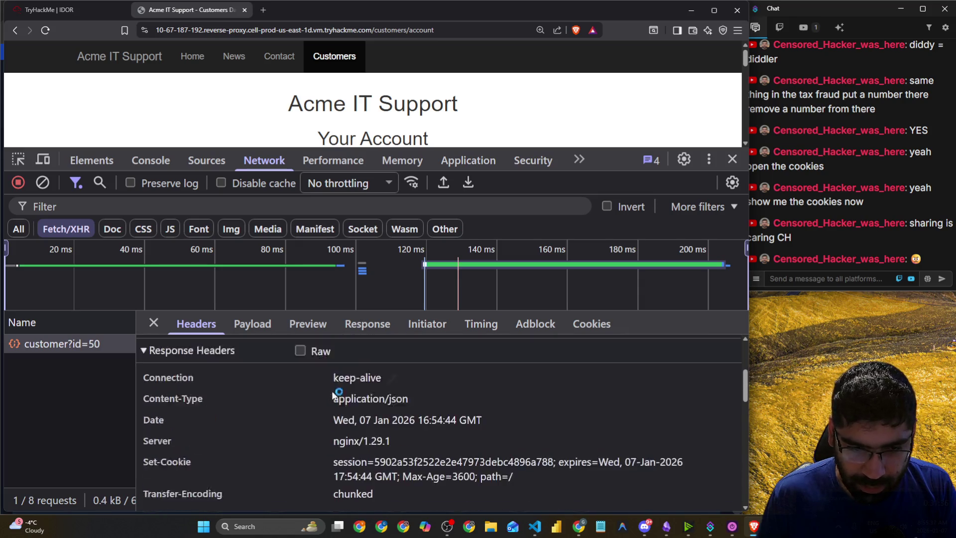
scroll(306, 416, up, 3)
scroll(360, 421, up, 1)
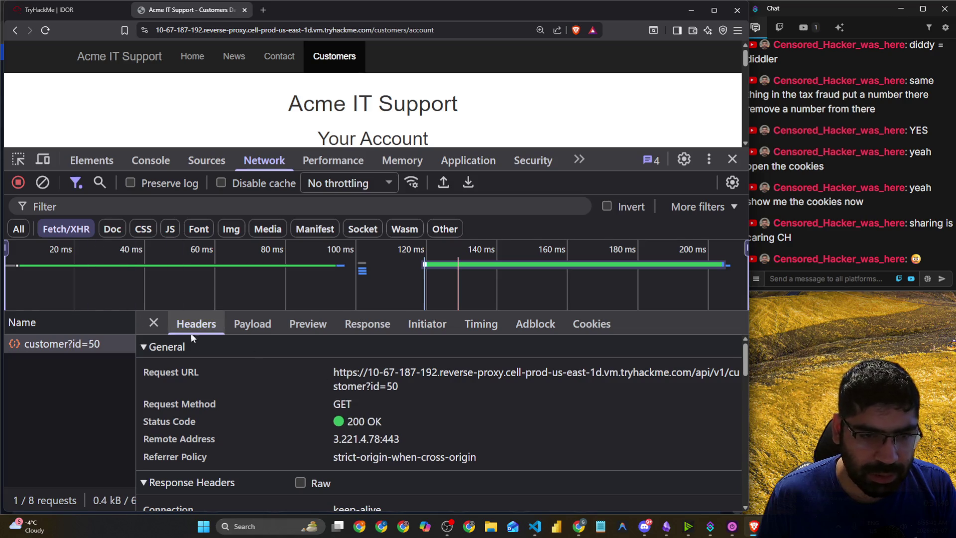
drag(402, 386, 330, 369)
key(ctrl+c)
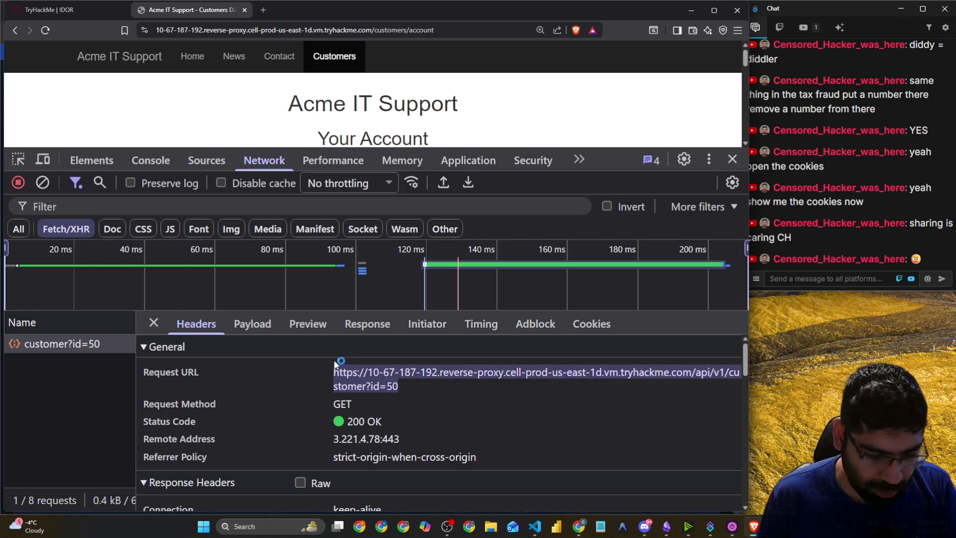
Step: Load the customer API endpoint for id=1 in a new tab and copy its username
click(263, 10)
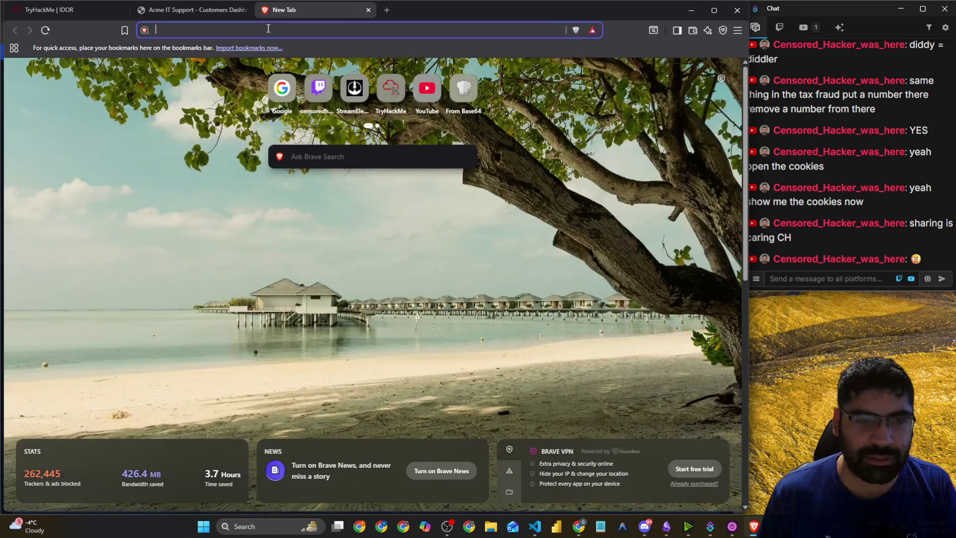
key(ctrl+v)
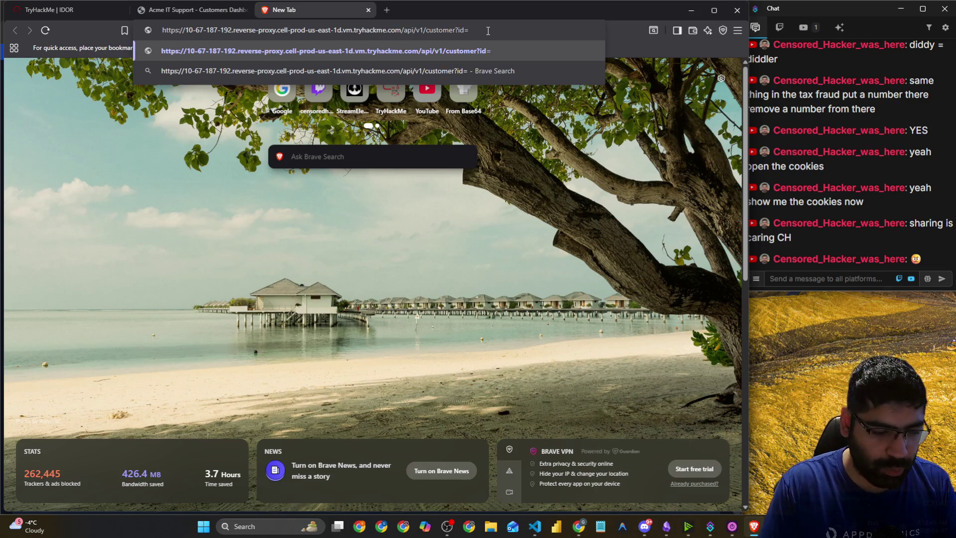
key(Return)
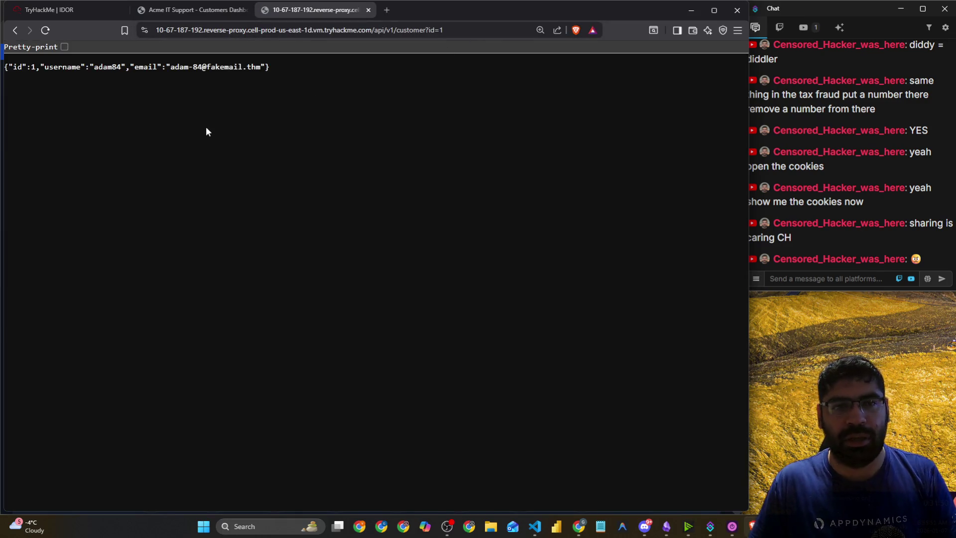
key(ctrl+plus)
key(ctrl+plus)
key(ctrl+plus)
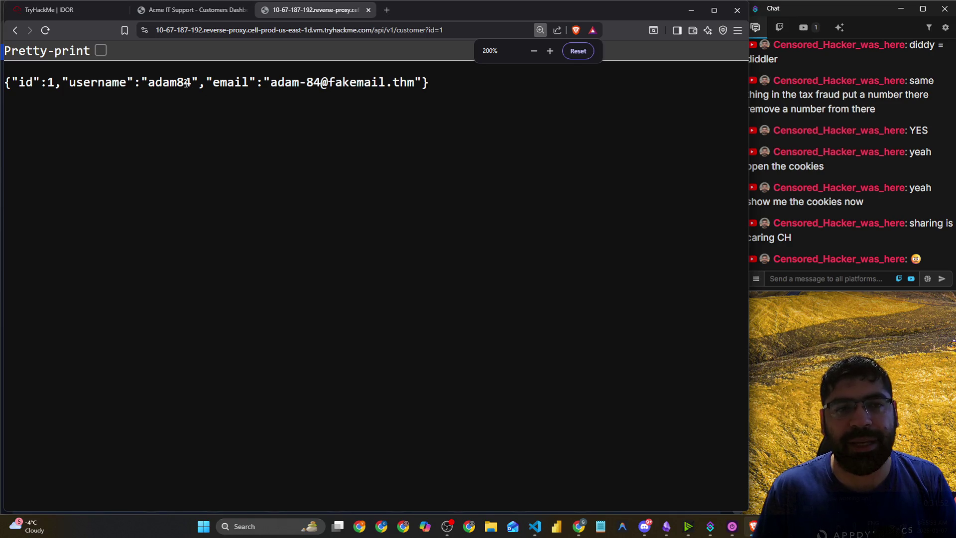
double_click(185, 82)
key(ctrl+c)
key(ctrl+1)
scroll(284, 357, down, 6)
Step: Paste user 1's username as TryHackMe's first answer and check it
key(alt+Tab)
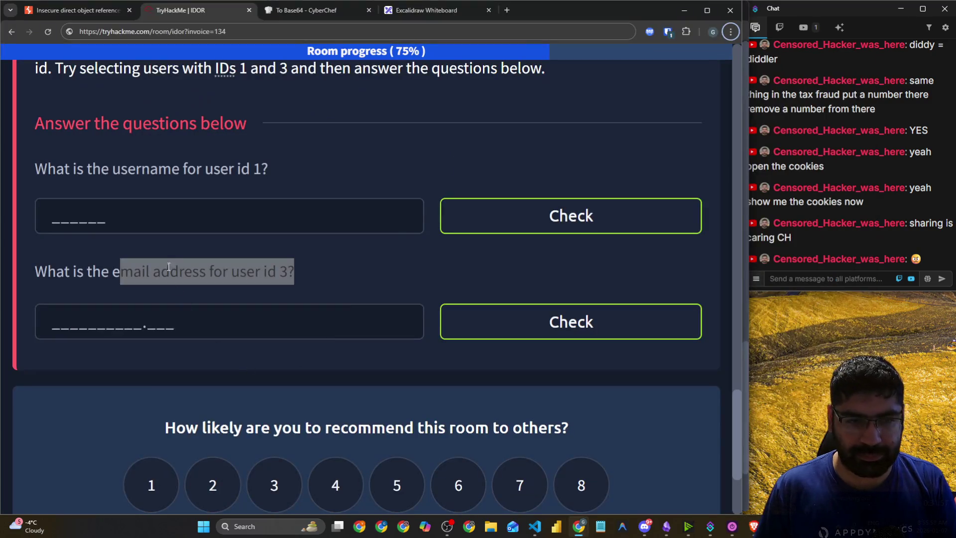
click(168, 212)
key(ctrl+v)
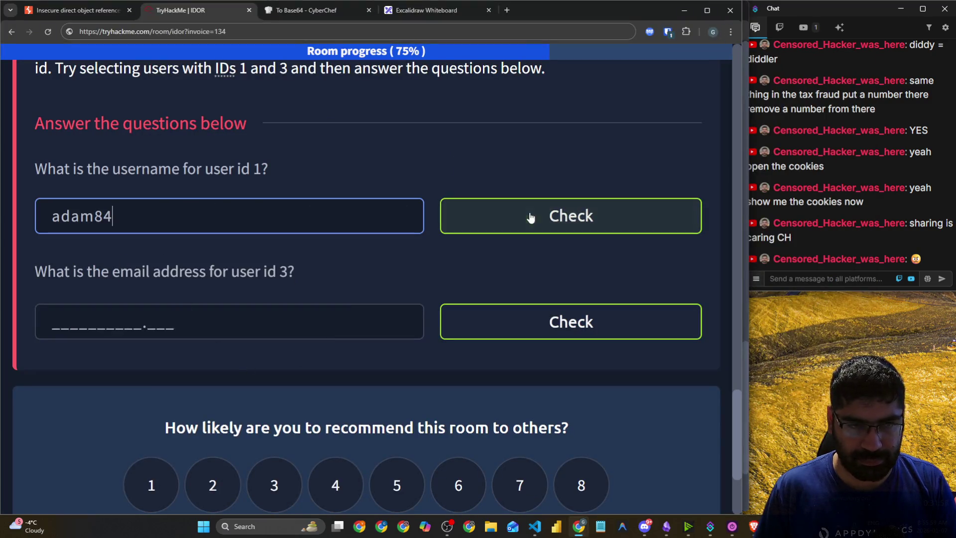
click(531, 217)
key(alt+Tab)
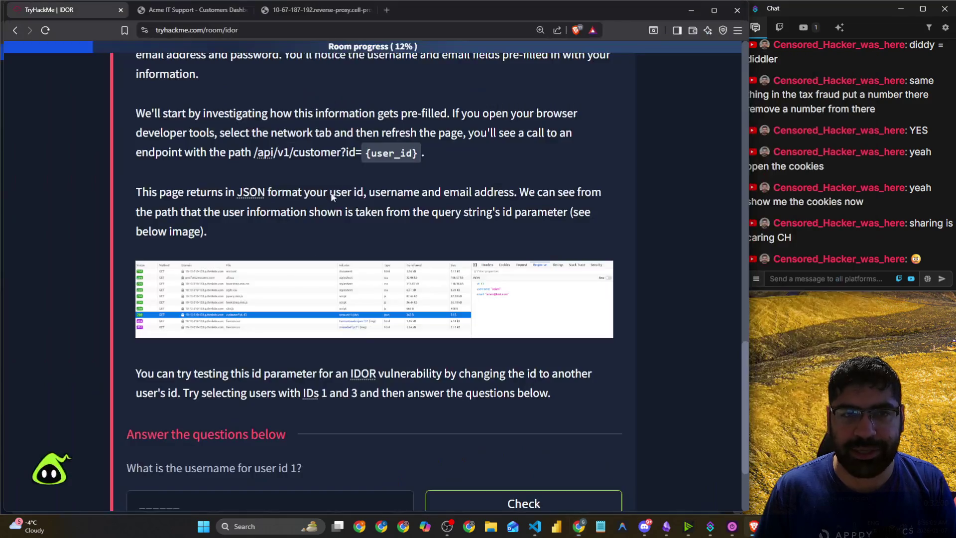
Step: Change the API address's id from 1 to 3 and load that customer record
click(337, 11)
click(445, 30)
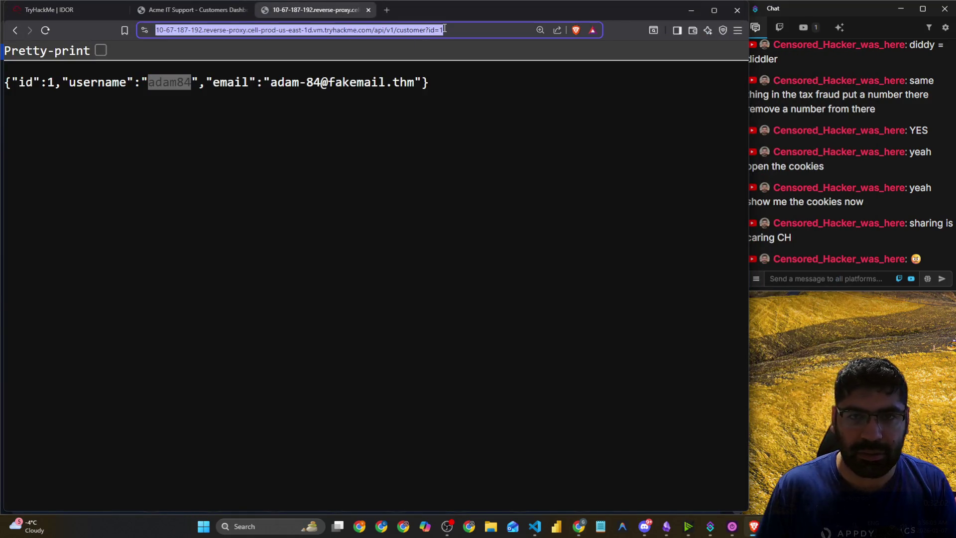
key(End)
key(BackSpace)
text(3)
key(Return)
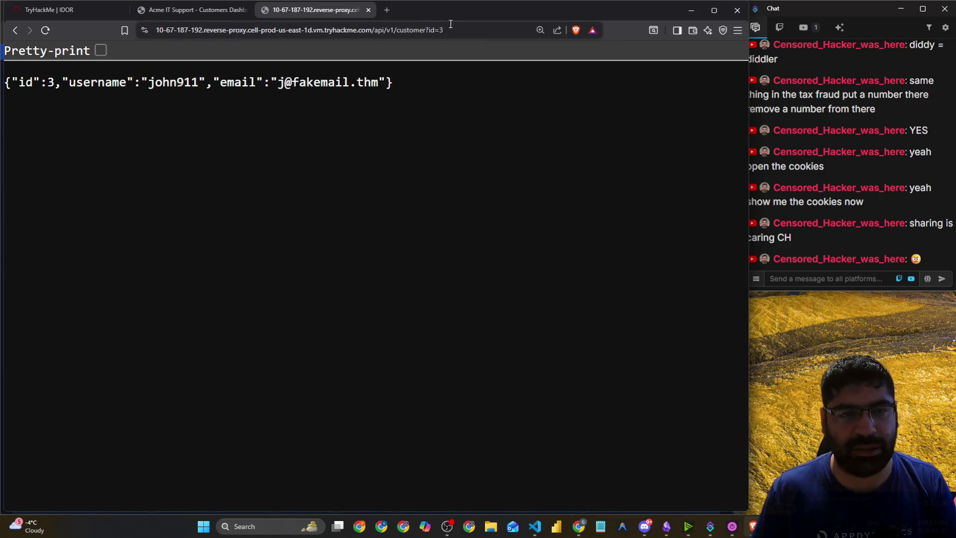
Step: Select user 3's email address in the JSON response
drag(435, 79, 4, 82)
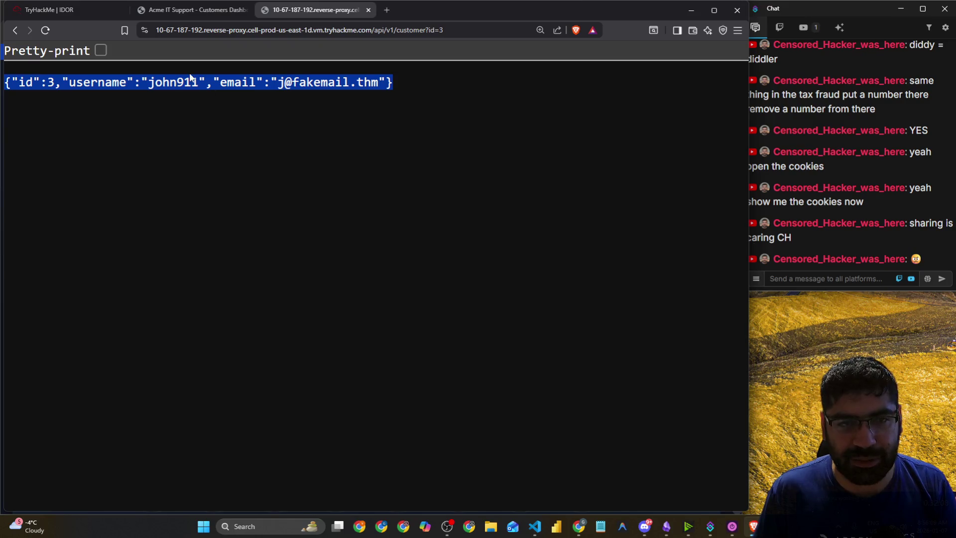
double_click(324, 85)
click(369, 79)
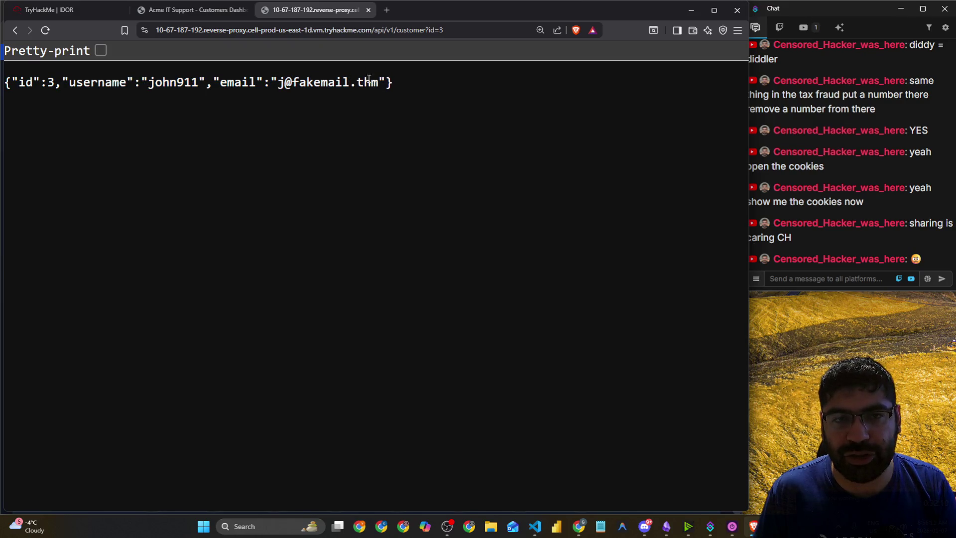
drag(380, 82, 287, 83)
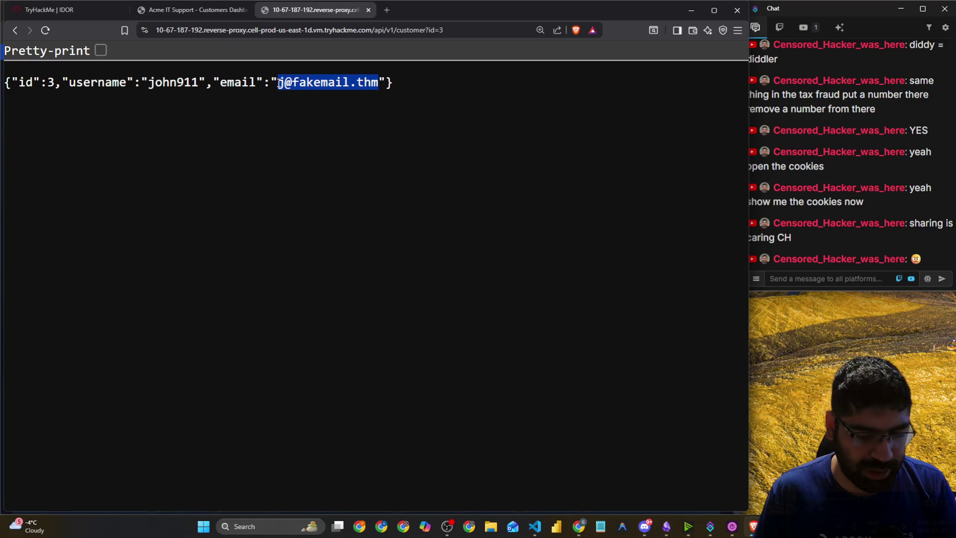
Step: Close the API tab and enter user 3's email address as the second answer, then check it
click(369, 10)
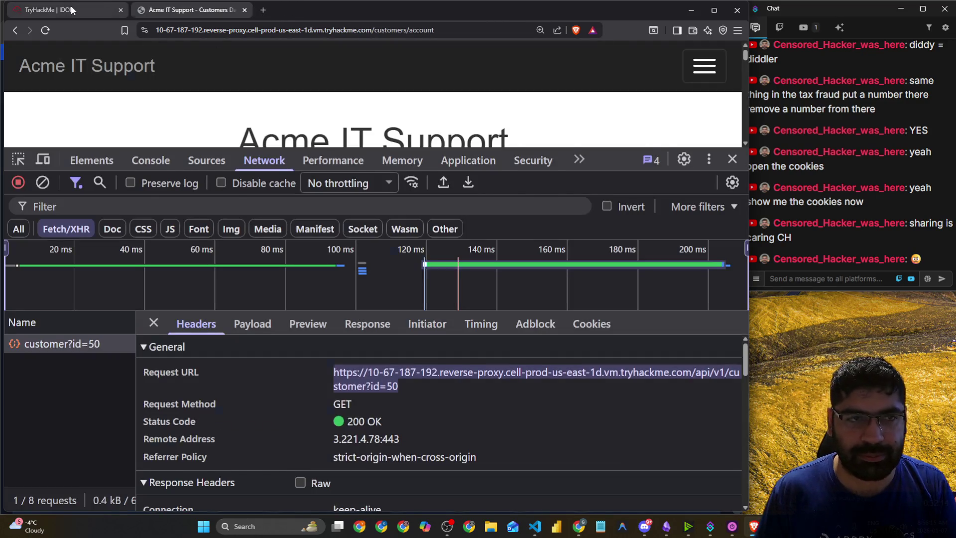
click(72, 10)
scroll(306, 392, down, 2)
key(alt+Tab)
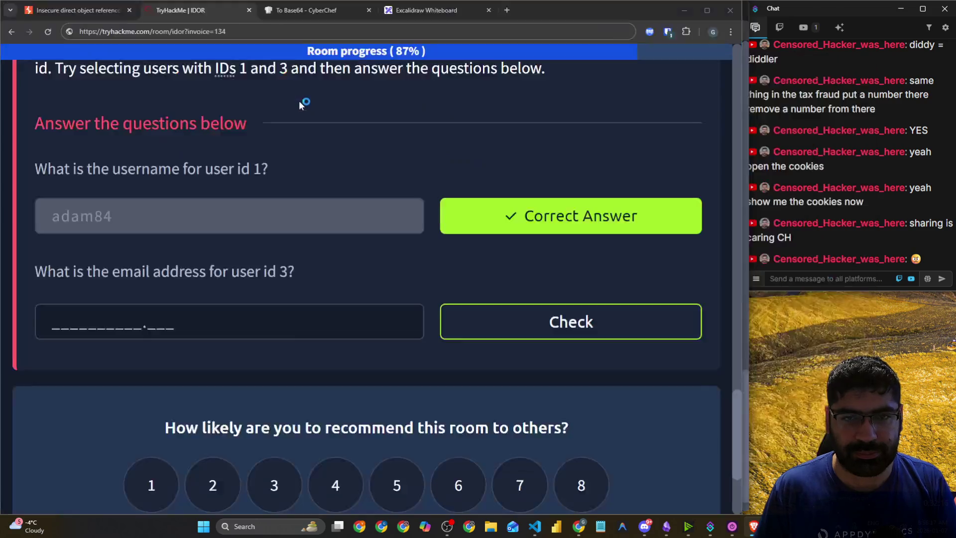
click(191, 323)
text(j@fakemail.thm)
click(469, 324)
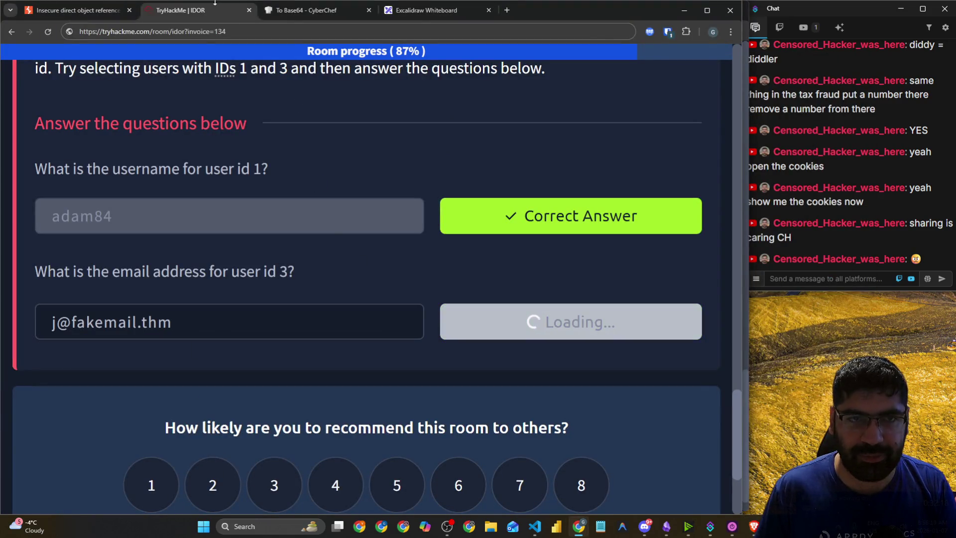
Step: Cycle through tabs to the PortSwigger IDOR article and back to the TryHackMe room
key(ctrl+Tab)
key(ctrl+1)
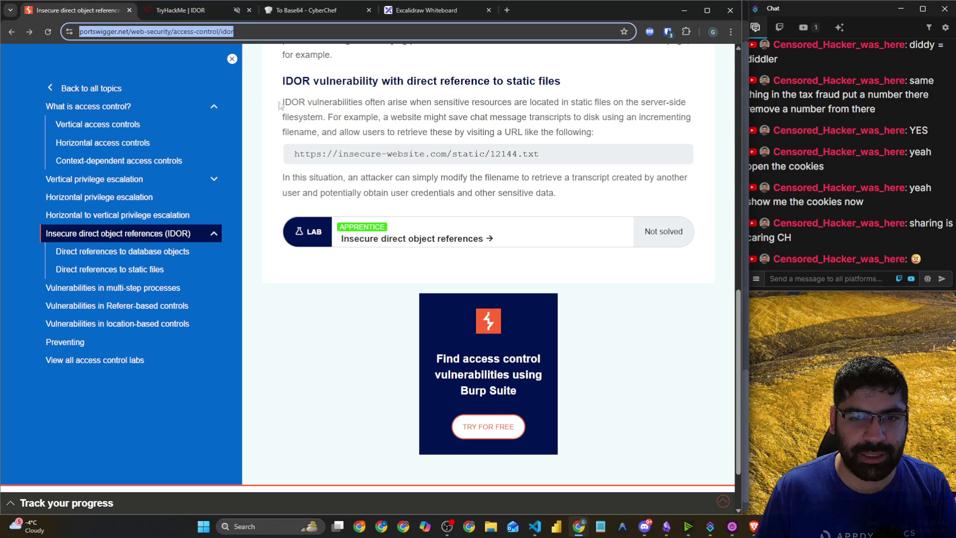
key(alt+Tab)
scroll(265, 154, down, 1)
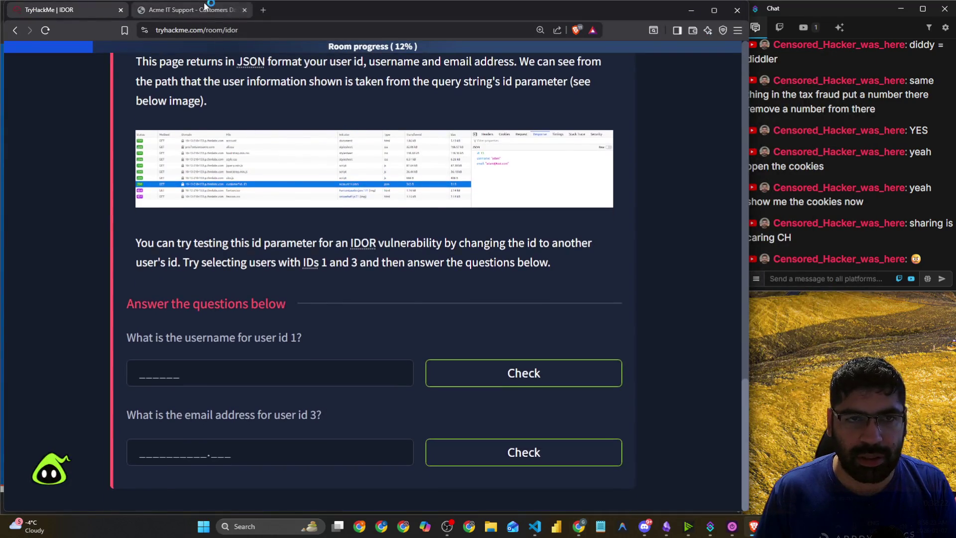
Step: Post the customer?id=50 request URL as a stream chat message
click(206, 6)
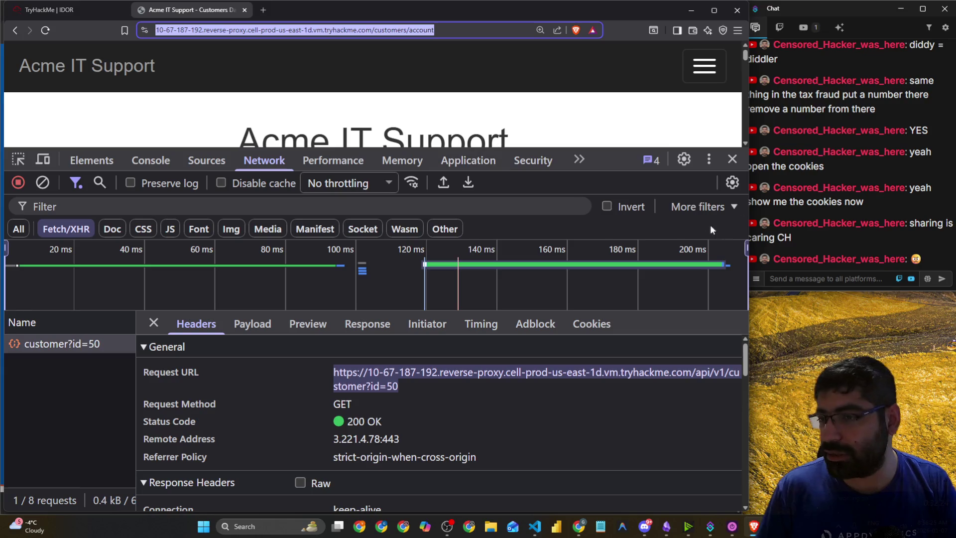
drag(409, 384, 338, 379)
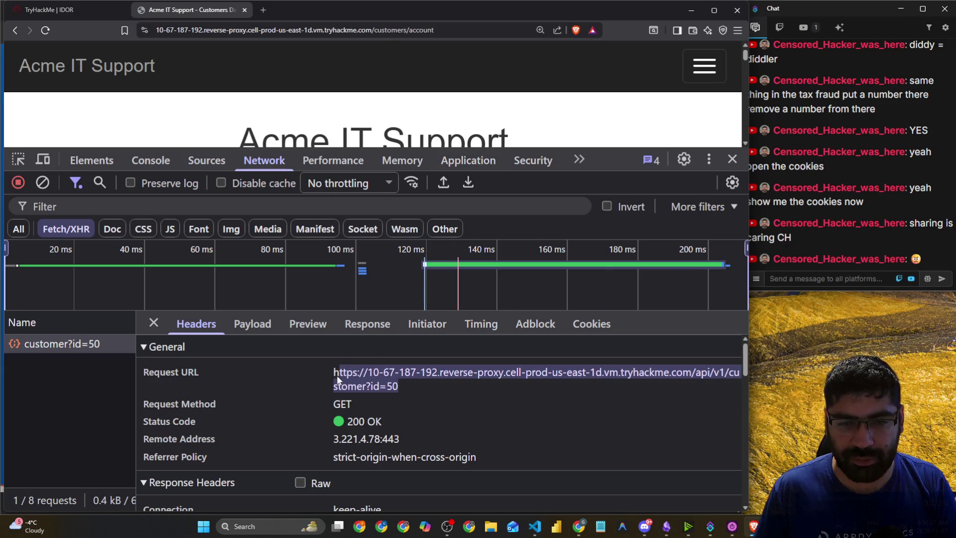
click(859, 282)
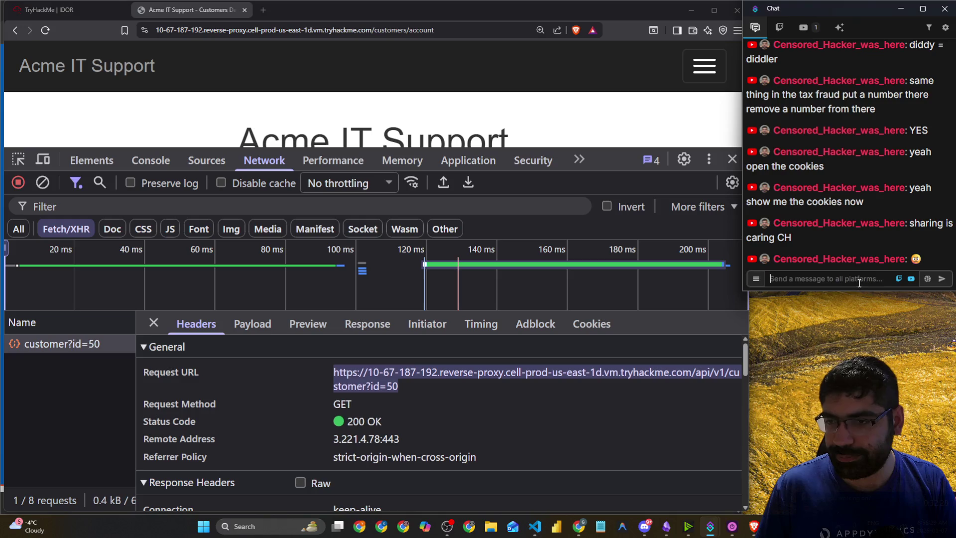
text(https://10-67-187-192.reverse-proxy.cell-prod-us-east-1d.vm.tryhackme.com/api/v1/customer?id=50)
key(Return)
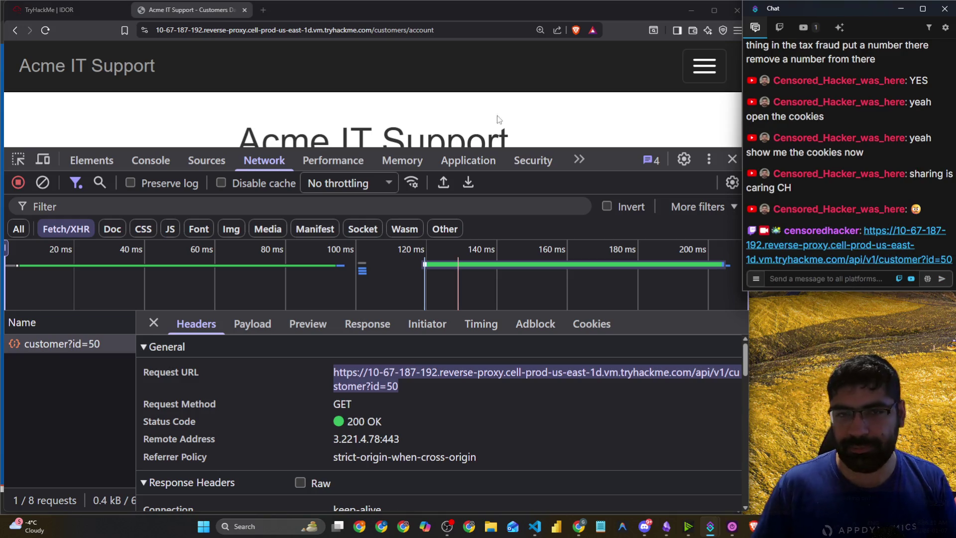
Step: Return through the TryHackMe and Acme tabs to the PortSwigger IDOR article window
click(50, 9)
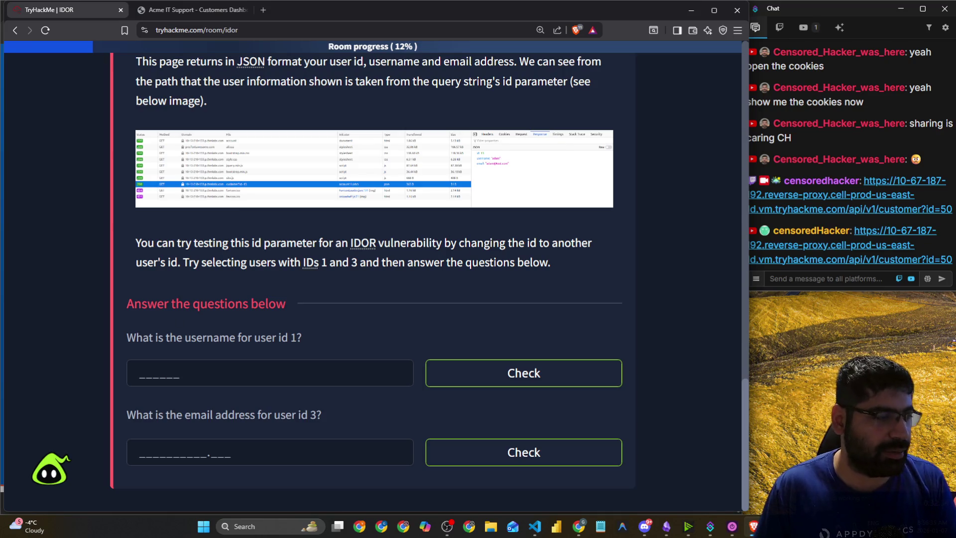
click(192, 10)
key(alt+Tab)
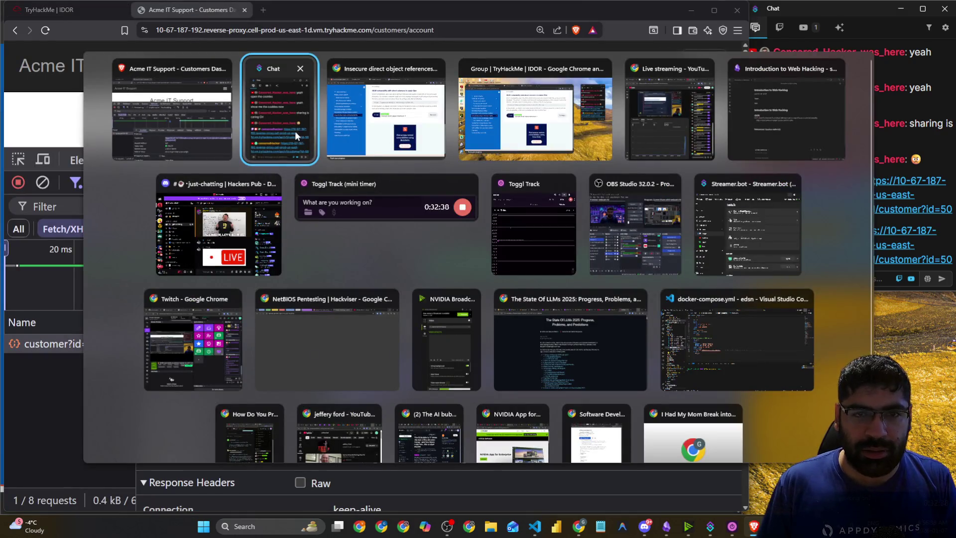
key(alt+Tab)
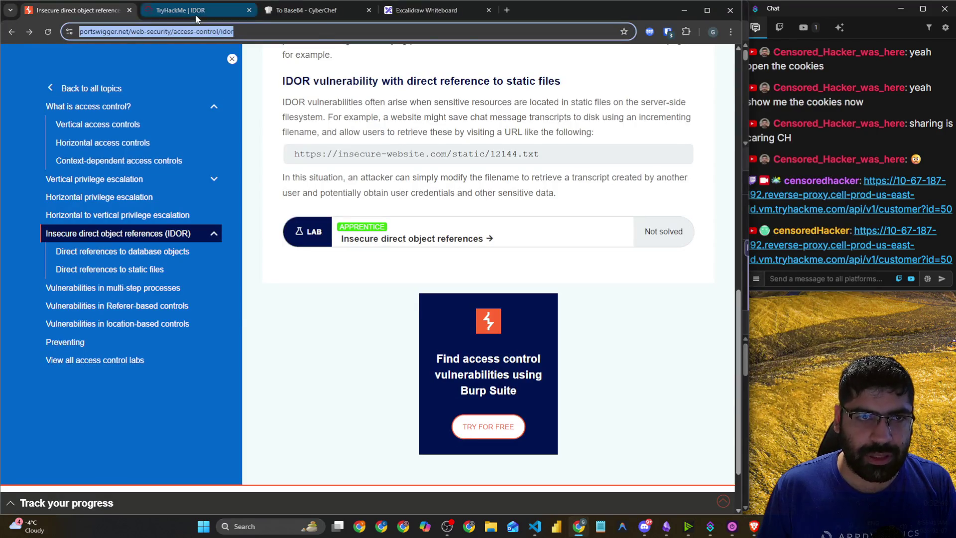
Step: Close the '4/8 Rooms completed' popup and start the File Inclusion room
click(195, 17)
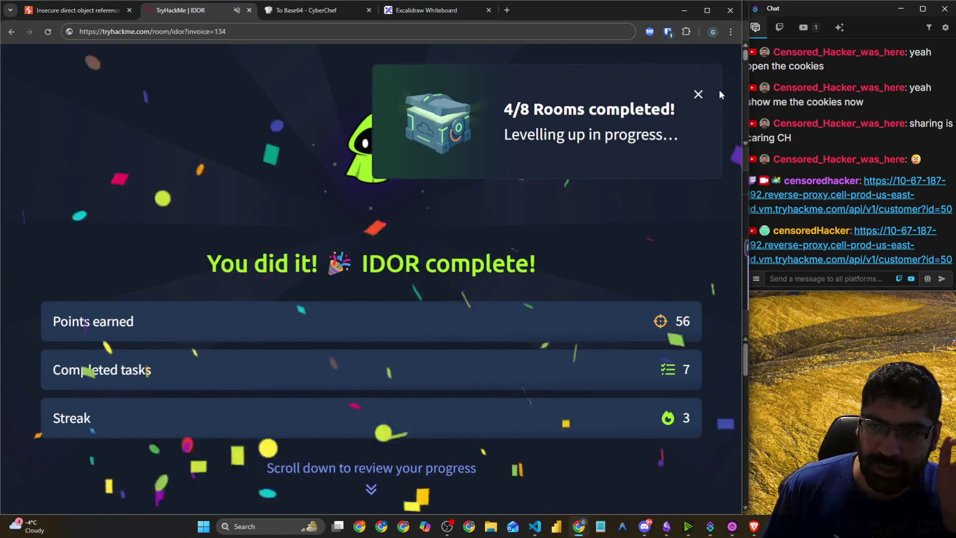
click(697, 95)
scroll(575, 327, down, 5)
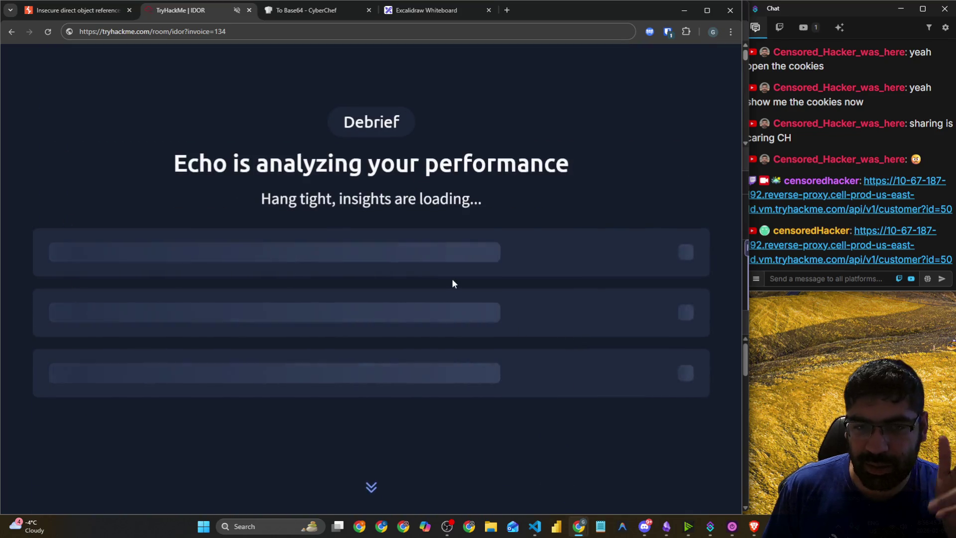
scroll(559, 282, down, 10)
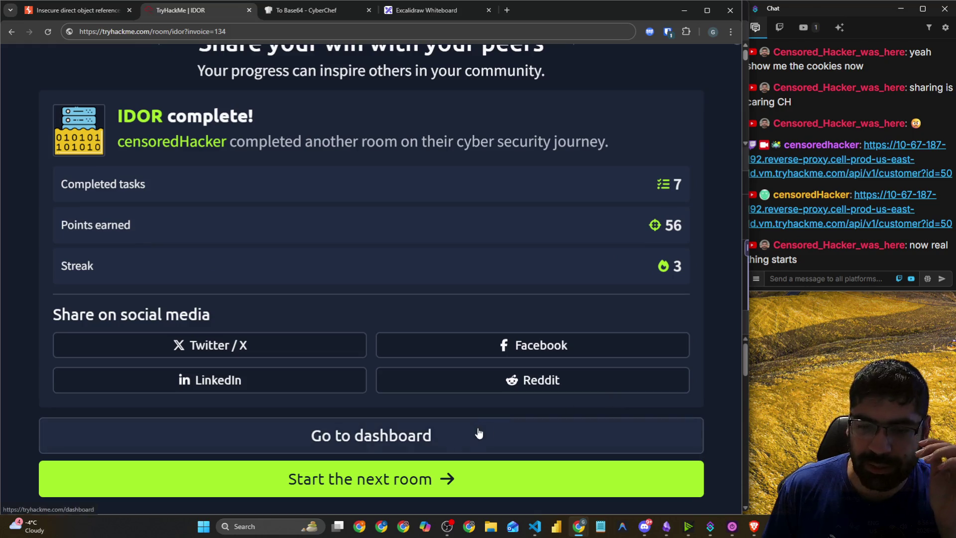
click(445, 479)
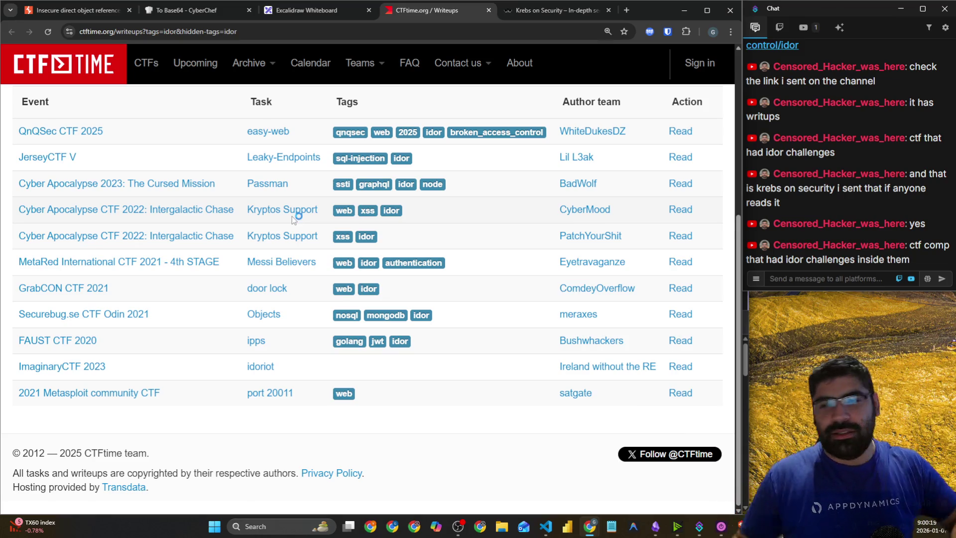
Step: Focus the stream chat input, then go back to the PortSwigger IDOR article tab
click(840, 283)
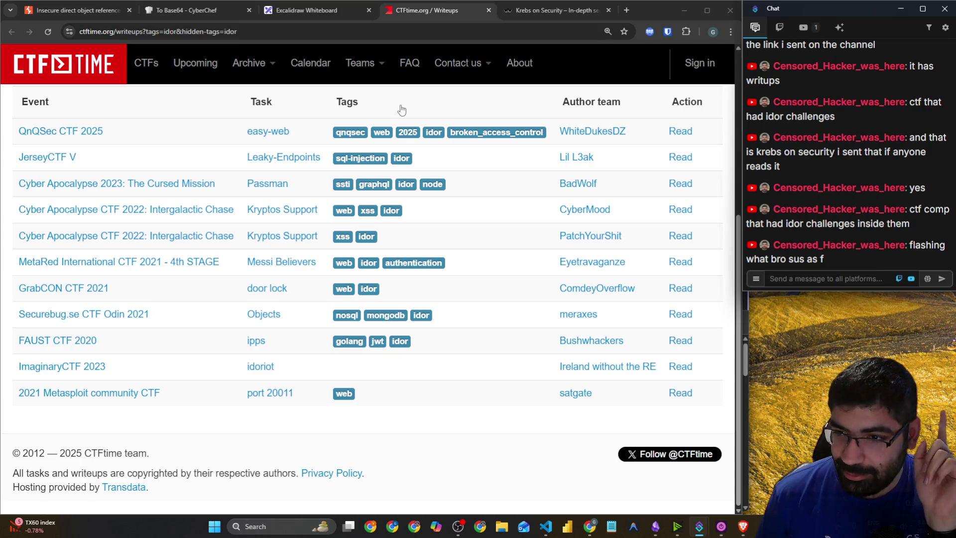
click(77, 10)
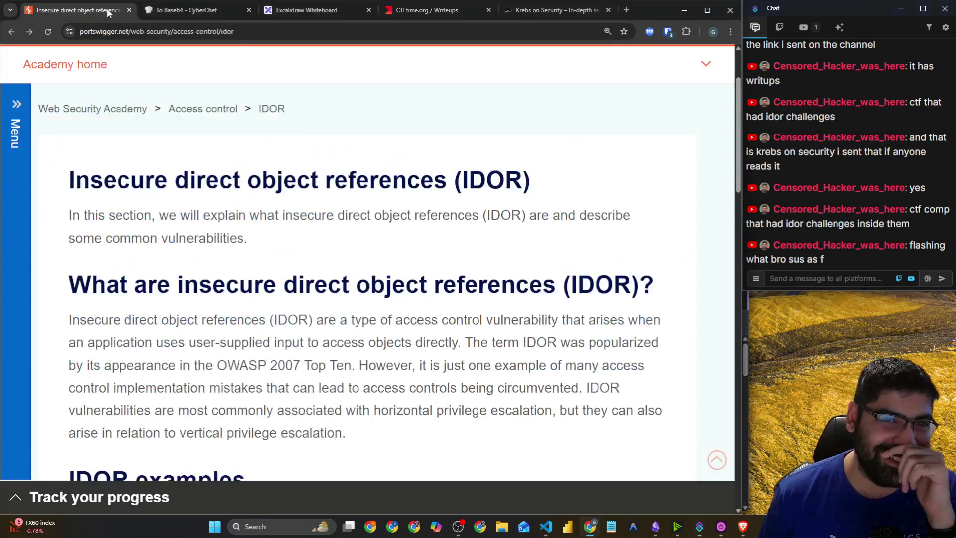
Step: Search Google for 'humming bird project', skim the results, and close that tab
click(623, 11)
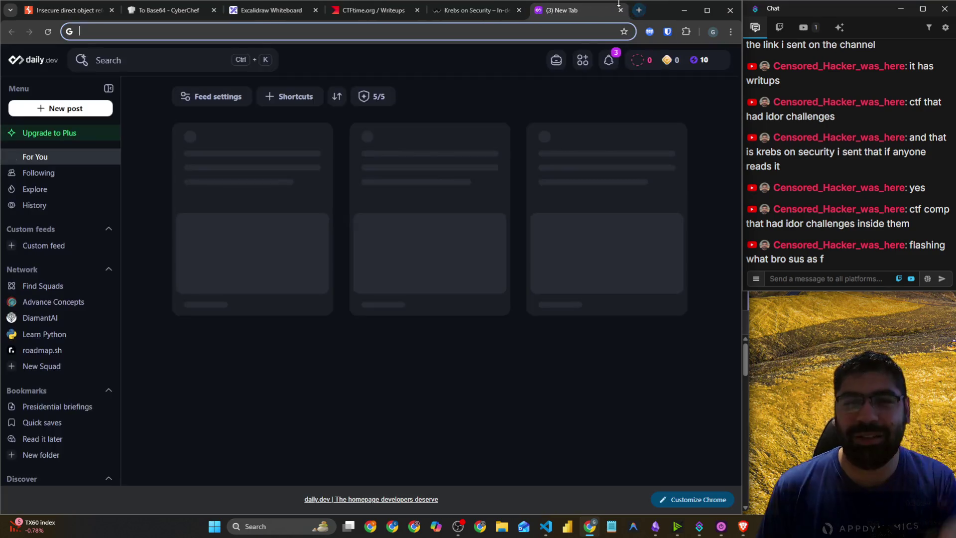
text(humming bir)
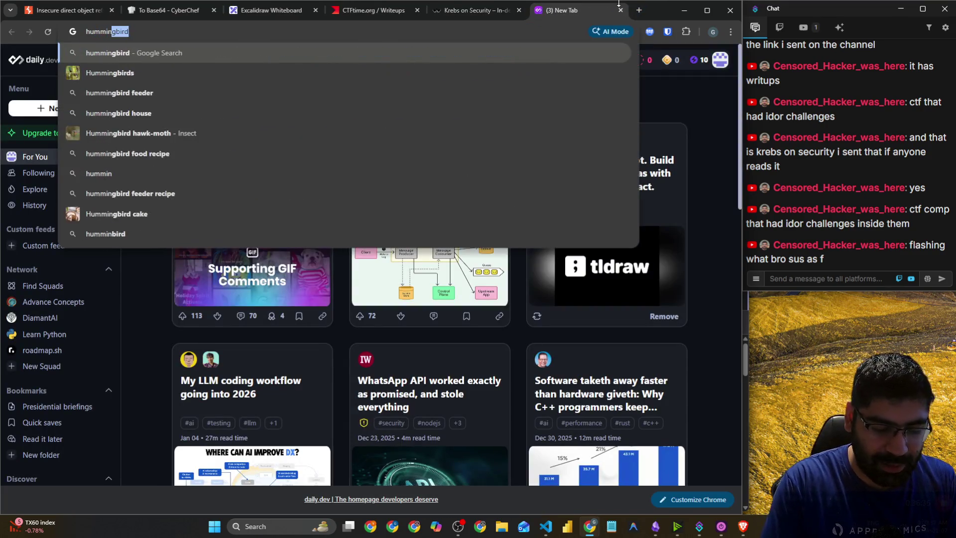
text(d proje)
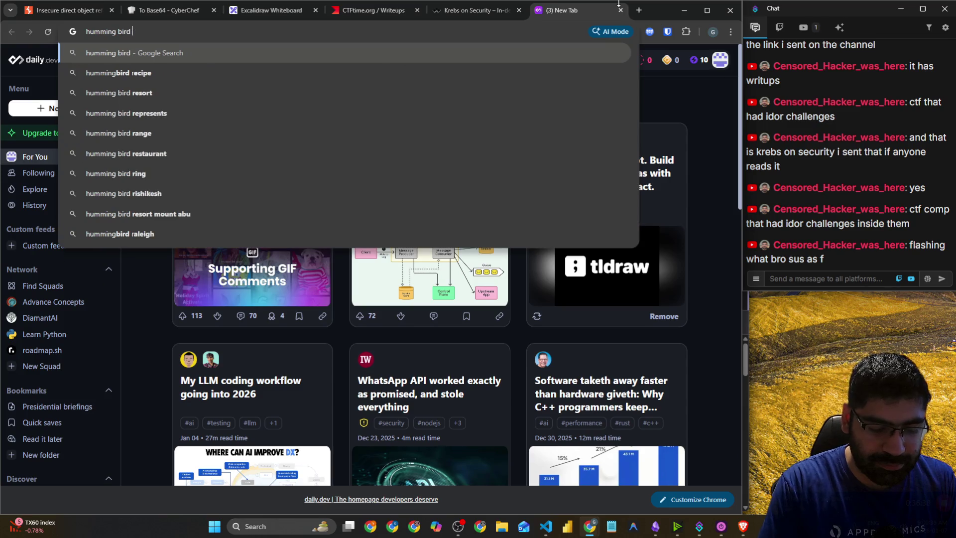
text(ct)
key(Return)
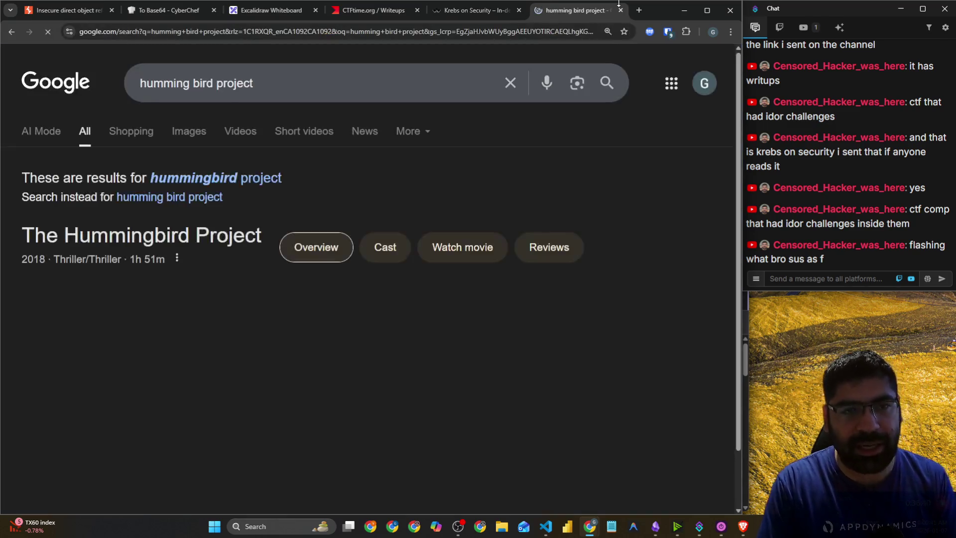
scroll(388, 105, down, 5)
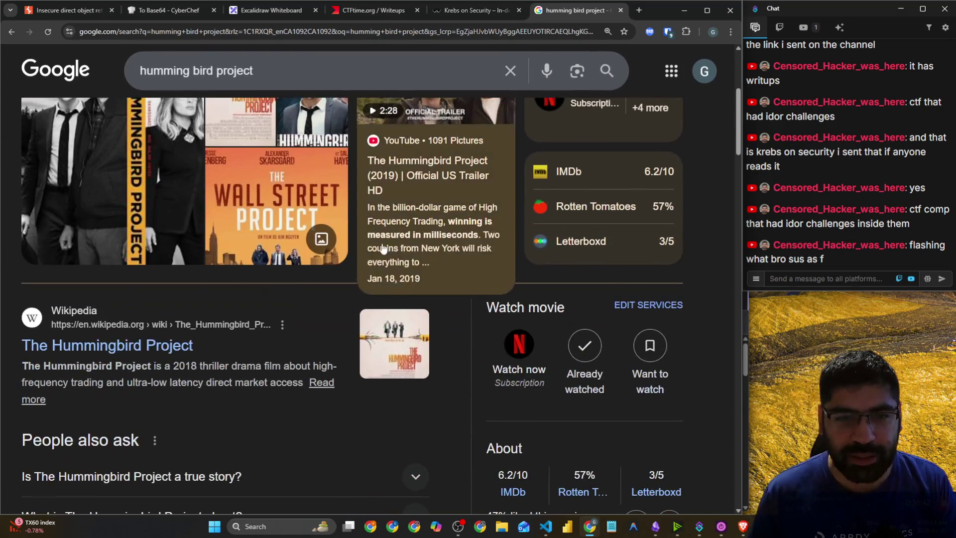
scroll(309, 375, down, 2)
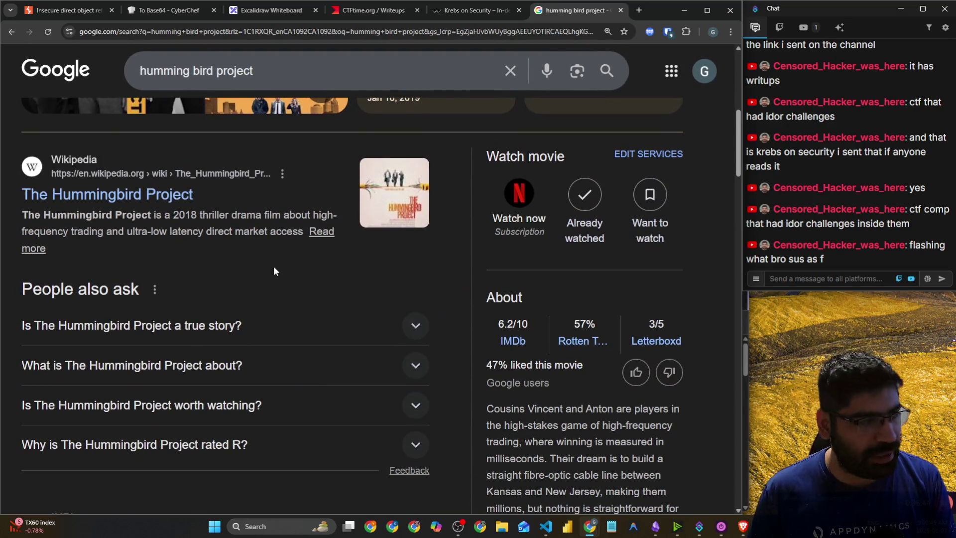
scroll(255, 265, down, 5)
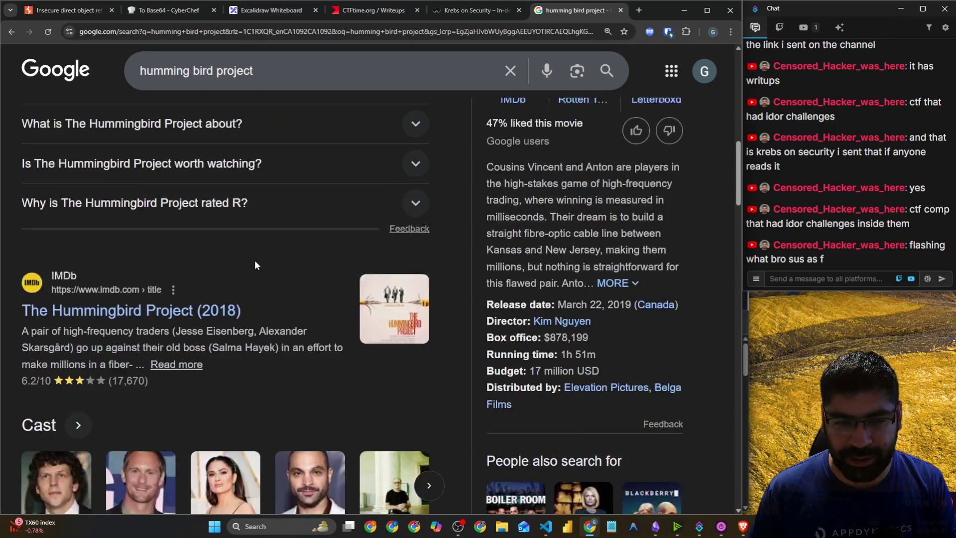
scroll(255, 260, up, 12)
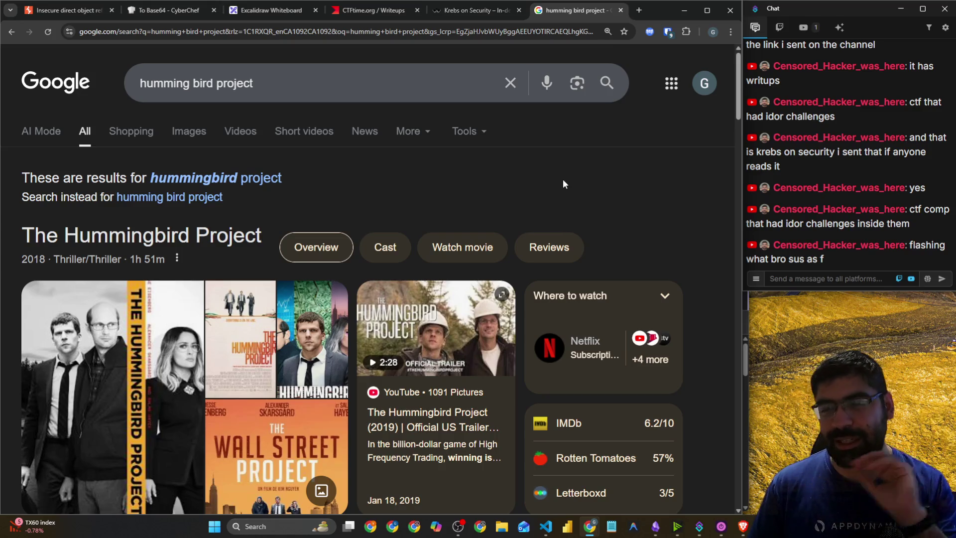
click(620, 12)
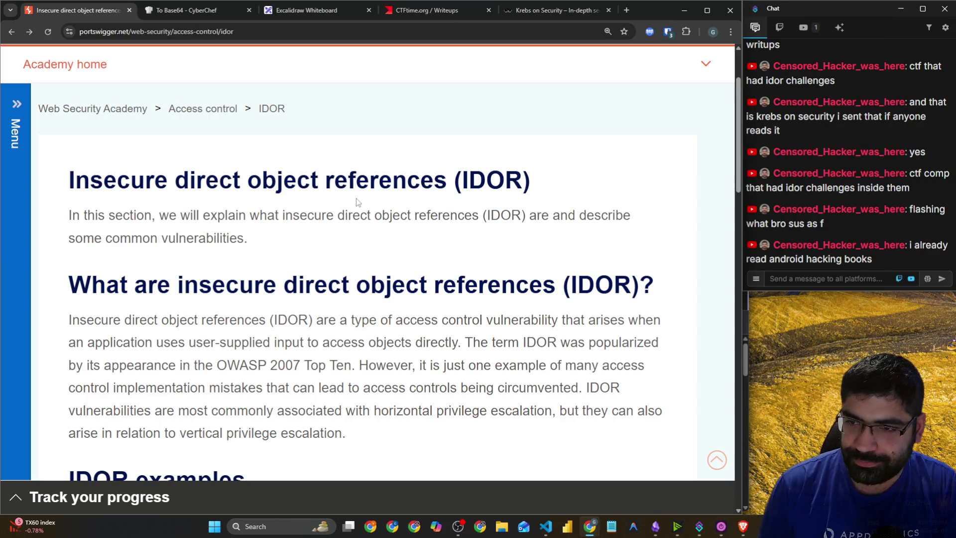
Step: Read the PortSwigger IDOR article's title and introduction about common vulnerabilities
scroll(357, 202, down, 1)
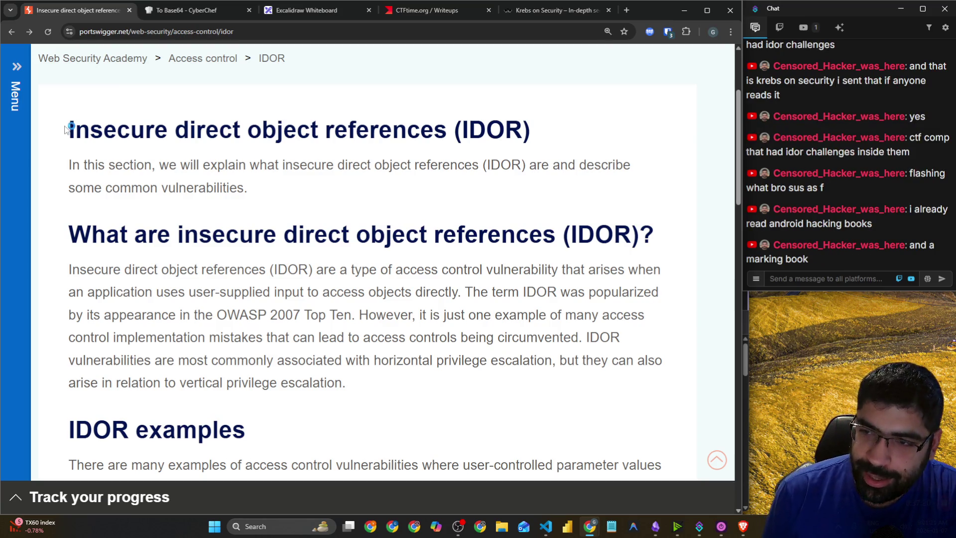
drag(65, 130, 572, 139)
drag(157, 164, 628, 180)
drag(69, 188, 210, 199)
click(209, 200)
right_click(209, 200)
click(116, 236)
scroll(66, 209, down, 2)
Step: Select the IDOR definition sentence under 'What are insecure direct object references'
drag(64, 143, 655, 139)
drag(71, 174, 661, 171)
mouse_move(70, 190)
mouse_down()
mouse_move(459, 192)
mouse_move(164, 192)
mouse_move(70, 171)
mouse_up()
key(ctrl+c)
click(465, 192)
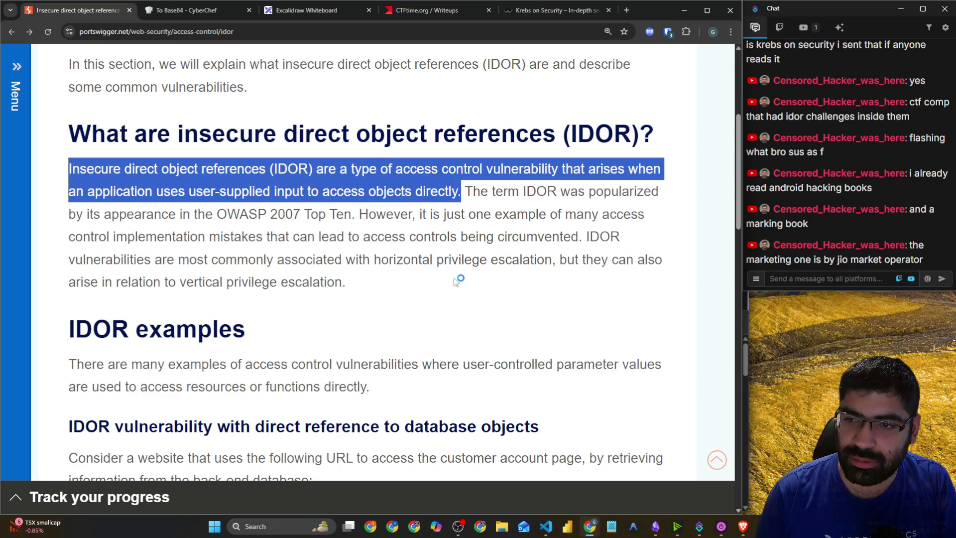
key(alt+Tab)
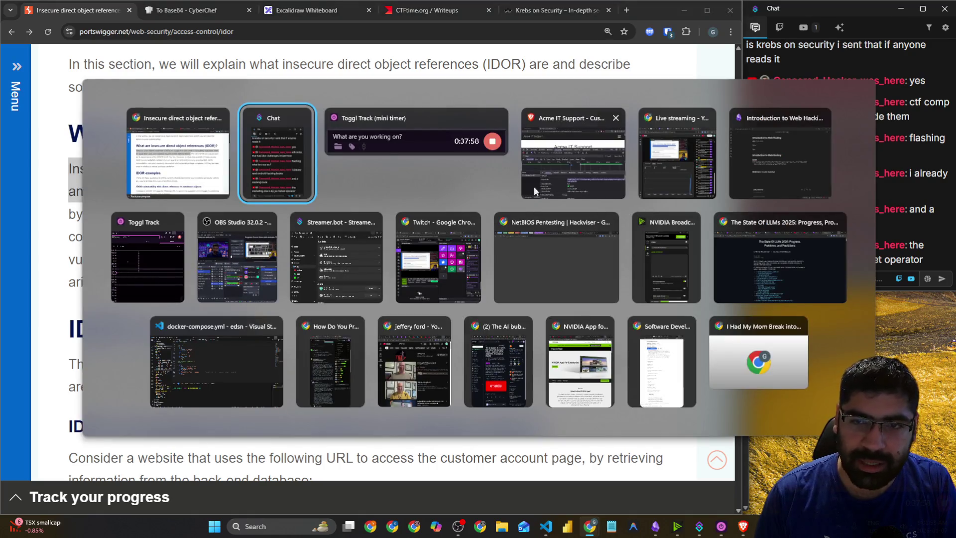
Step: Paste the PortSwigger IDOR definition on a new line below the bullet in the Obsidian note
click(761, 164)
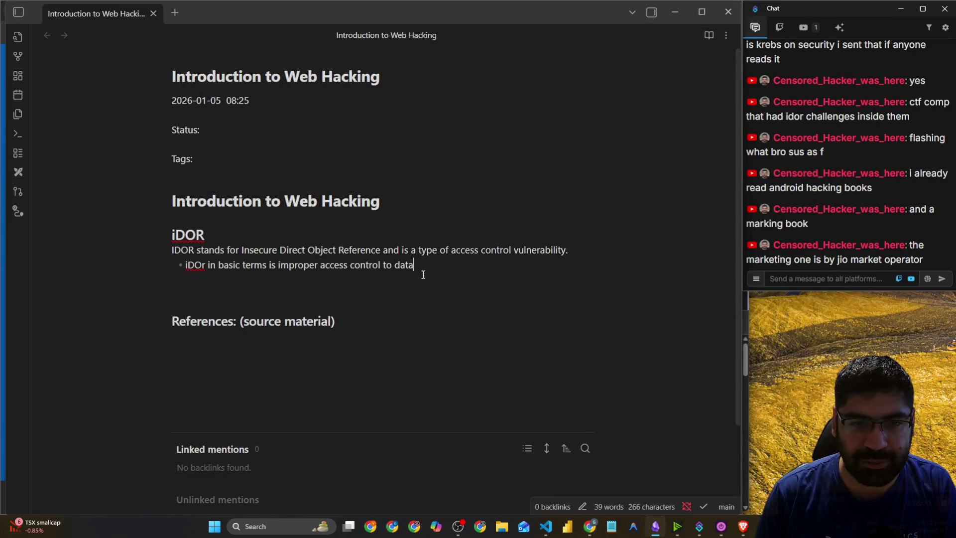
key(Return)
key(Return)
key(Return)
key(ctrl+v)
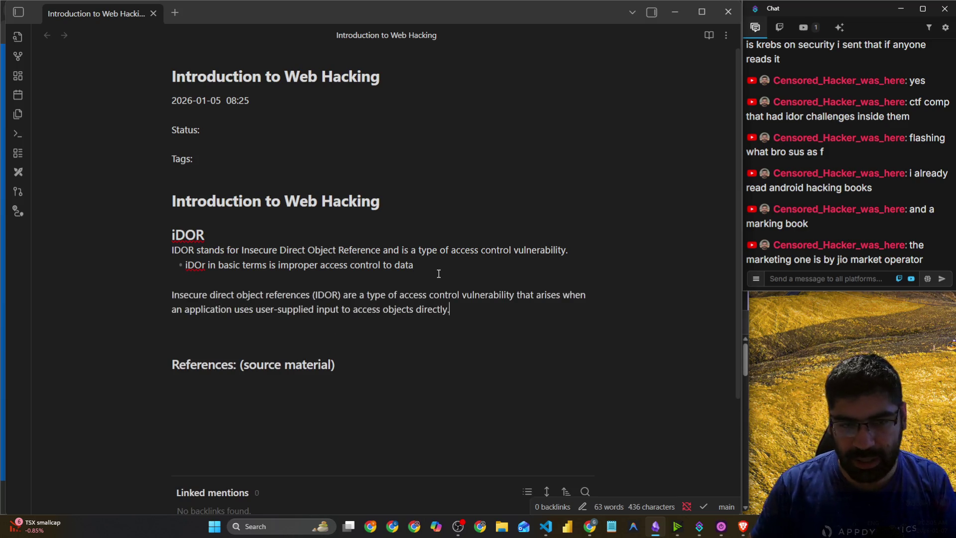
Step: Correct 'iDOr' to 'iDOR' in the bullet and go back to the PortSwigger IDOR article
click(206, 265)
key(BackSpace)
text(R)
key(alt+Tab)
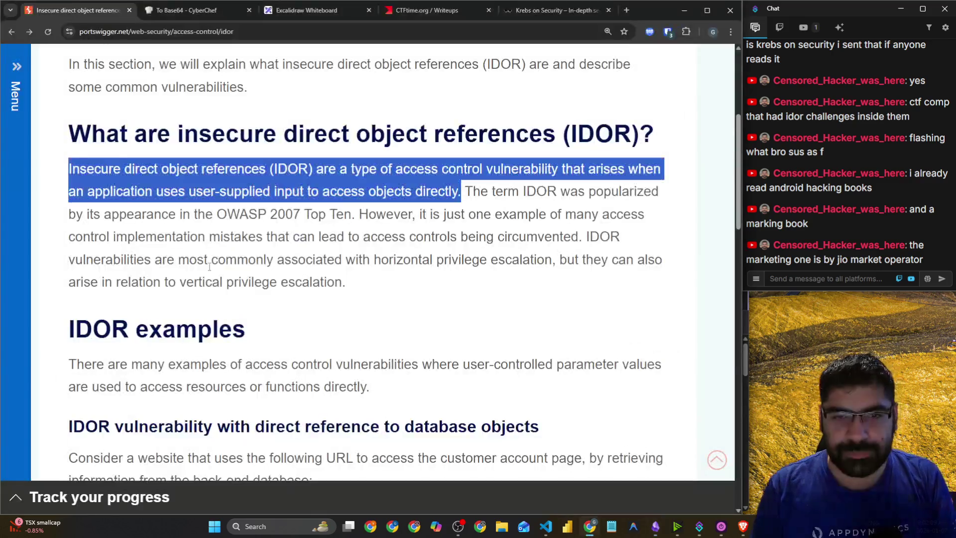
click(298, 260)
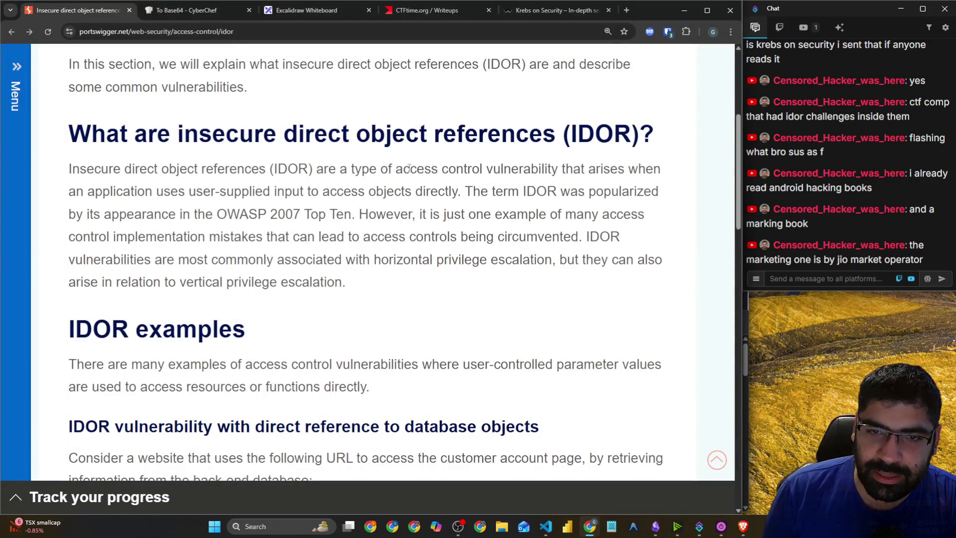
Step: Highlight 'access control vulnerability', 'user-supplied input' and the OWASP 2007 origin of the IDOR term
drag(397, 172, 558, 168)
drag(189, 194, 298, 195)
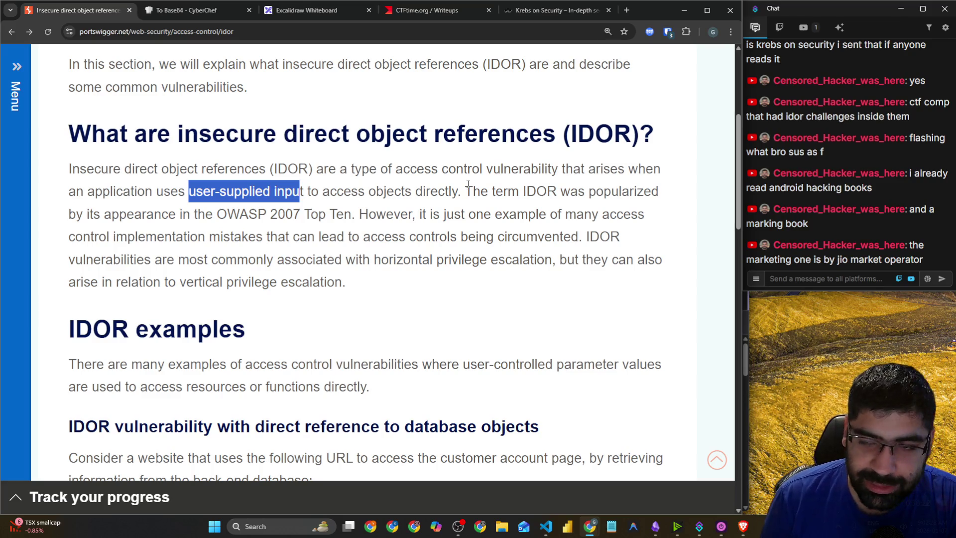
drag(464, 191, 677, 194)
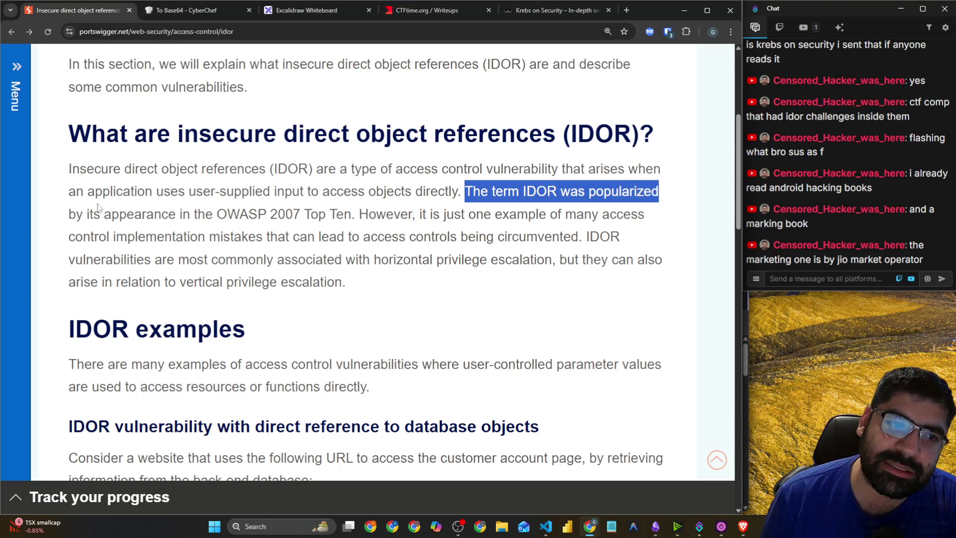
drag(72, 210, 662, 219)
Step: Highlight the implementation-mistakes and horizontal/vertical privilege escalation phrases, then switch to the Excalidraw whiteboard
drag(128, 237, 618, 242)
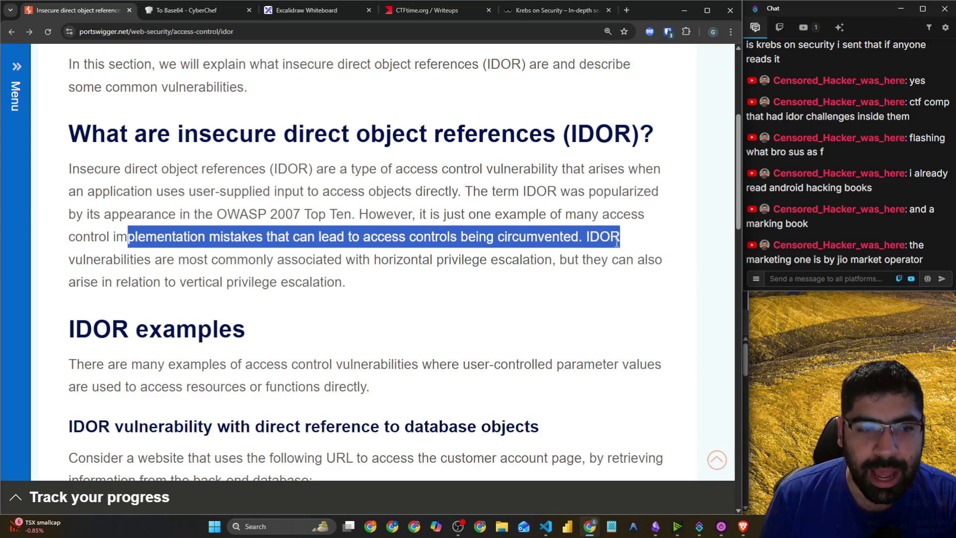
drag(162, 259, 665, 263)
drag(69, 282, 325, 282)
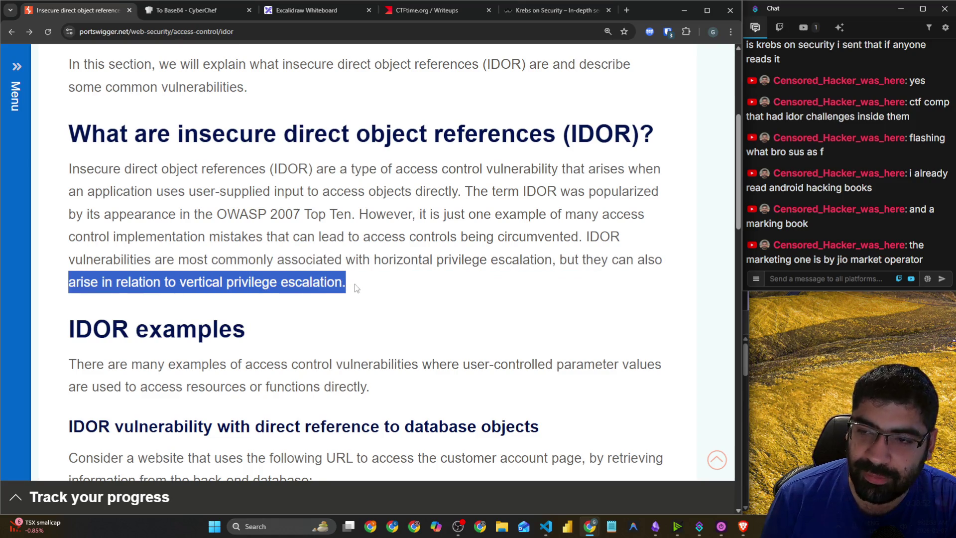
scroll(450, 273, down, 1)
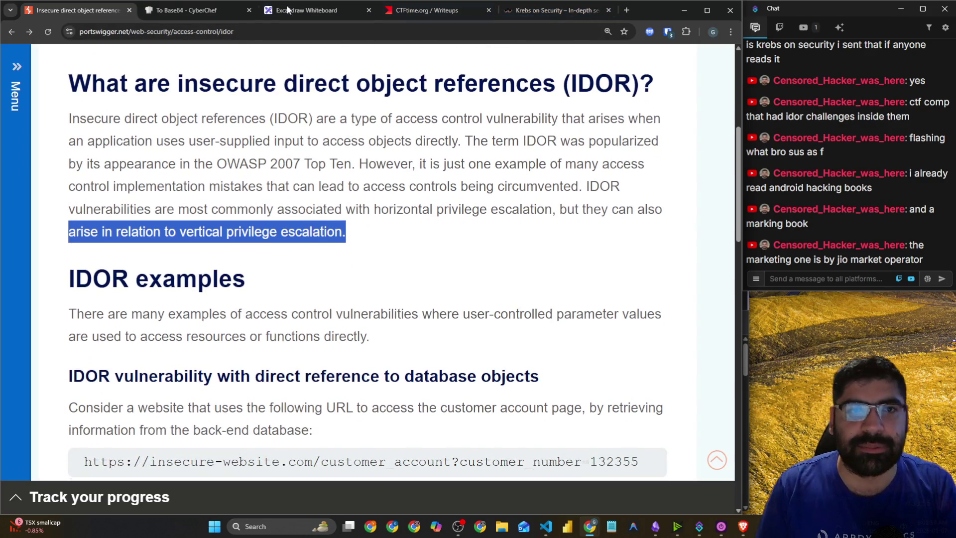
click(309, 10)
scroll(214, 304, down, 3)
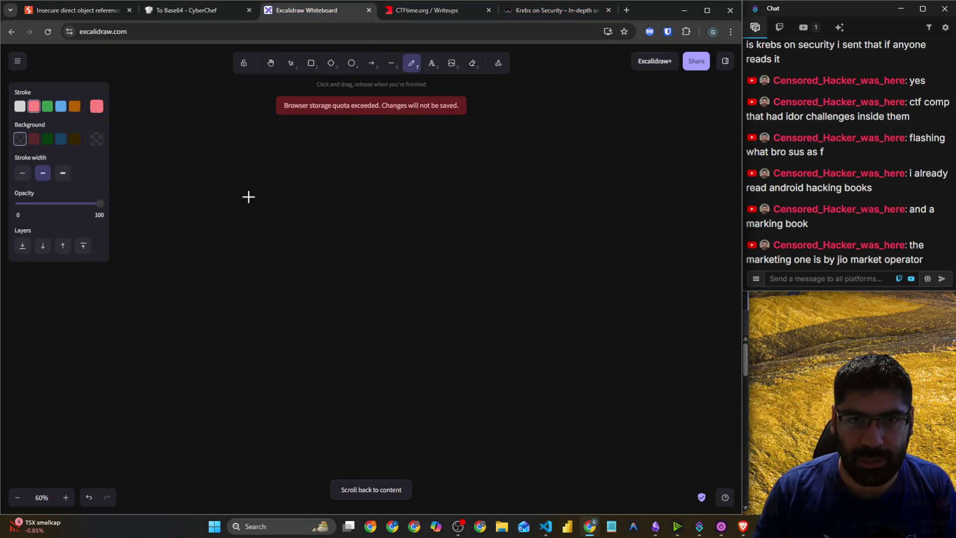
Step: Draw a large white-outlined box and split it into three columns with freehand lines
click(311, 64)
mouse_move(233, 116)
mouse_down()
mouse_move(561, 473)
mouse_move(661, 453)
mouse_move(670, 436)
mouse_up()
click(20, 107)
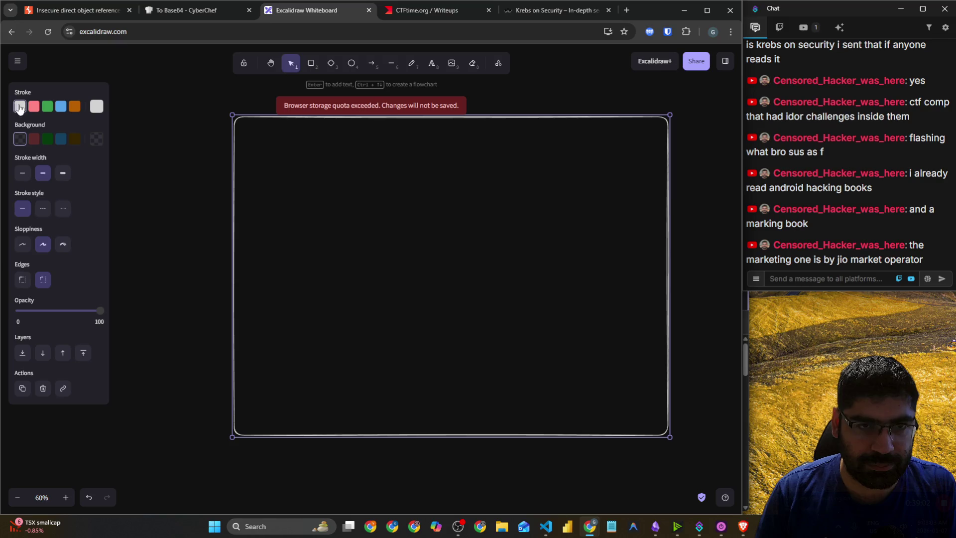
click(411, 63)
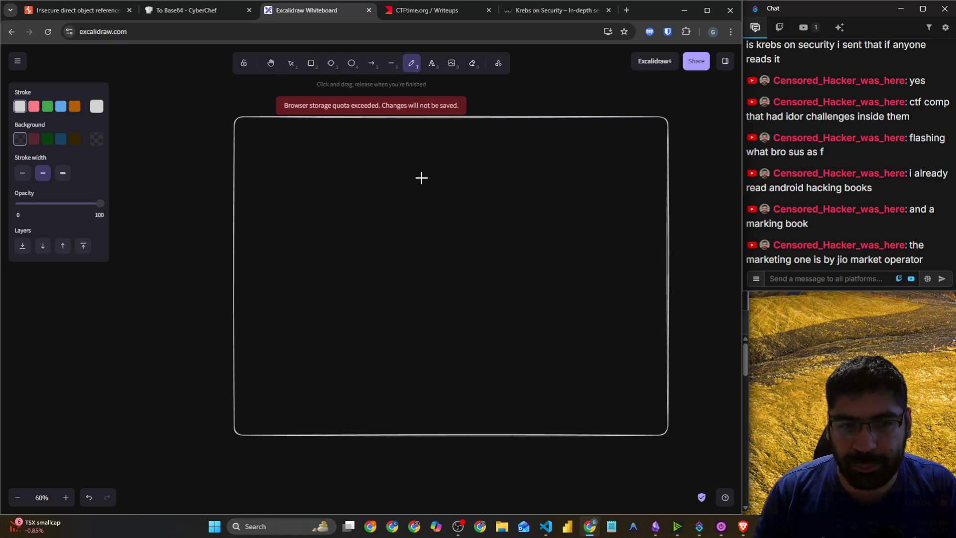
drag(358, 122, 359, 436)
drag(501, 119, 515, 439)
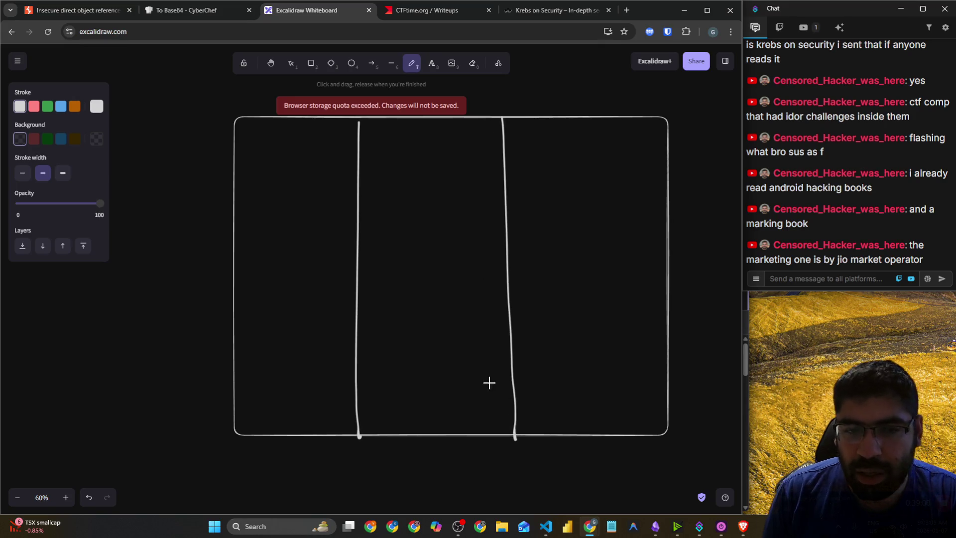
Step: Sketch curved arrows and the User and Server labels inside the columns
scroll(292, 153, up, 1)
scroll(264, 321, down, 1)
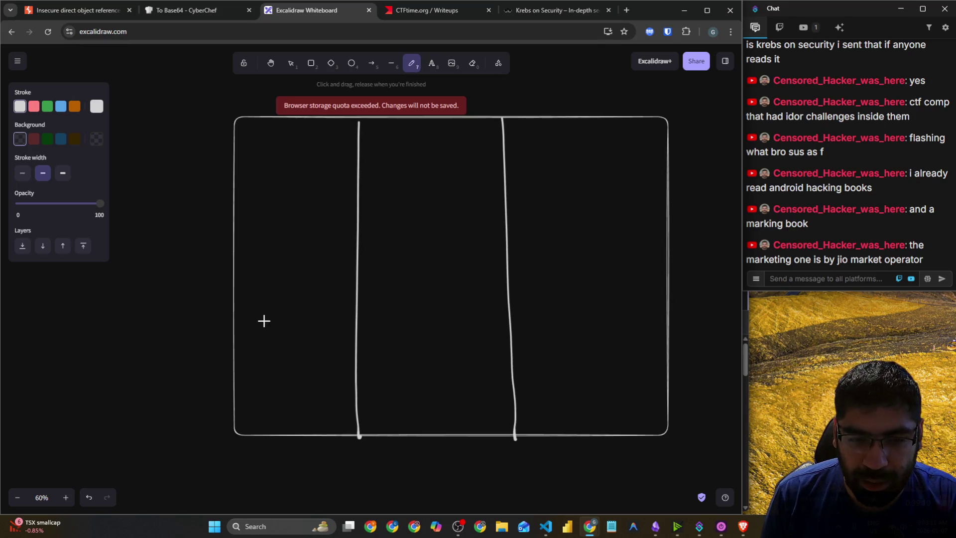
mouse_move(253, 331)
mouse_down()
mouse_move(322, 315)
mouse_move(315, 324)
mouse_up()
mouse_move(265, 340)
mouse_down()
mouse_move(267, 350)
mouse_move(282, 340)
mouse_move(319, 365)
mouse_move(284, 354)
mouse_move(248, 386)
mouse_move(262, 398)
mouse_move(328, 401)
mouse_up()
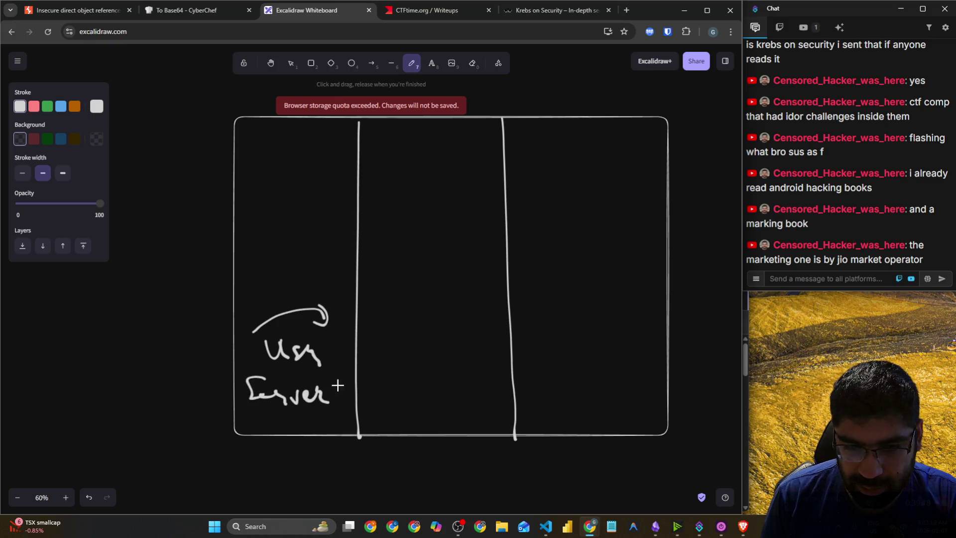
mouse_move(362, 333)
mouse_down()
mouse_move(433, 341)
mouse_move(416, 360)
mouse_up()
drag(380, 387, 567, 377)
Step: Add a curly brace with an underlined 'developer' note, a bottom line, and long arrows across the box
mouse_move(178, 315)
mouse_down()
mouse_move(164, 354)
mouse_move(178, 431)
mouse_up()
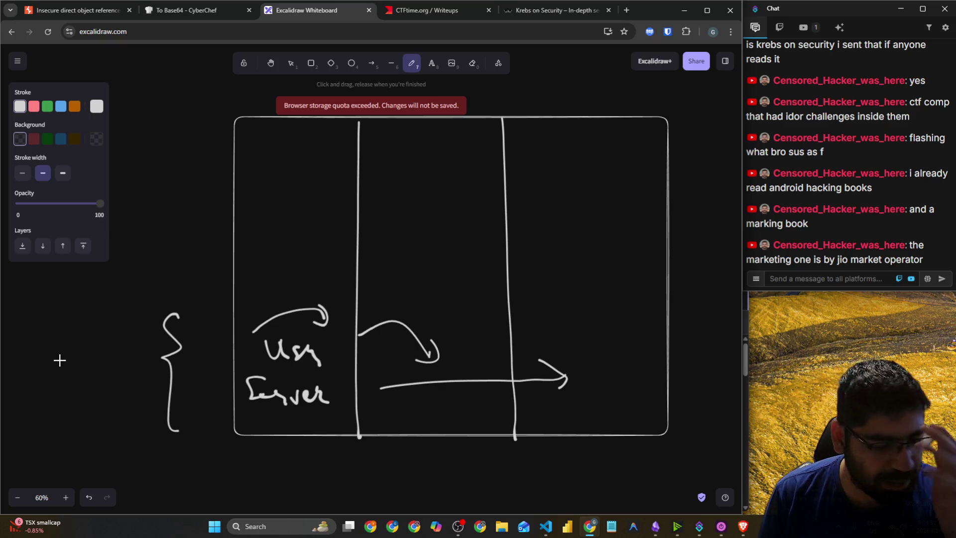
mouse_move(60, 365)
mouse_down()
mouse_move(45, 384)
mouse_move(102, 349)
mouse_move(111, 388)
mouse_move(124, 337)
mouse_move(135, 349)
mouse_up()
drag(77, 397, 129, 373)
drag(212, 427, 678, 407)
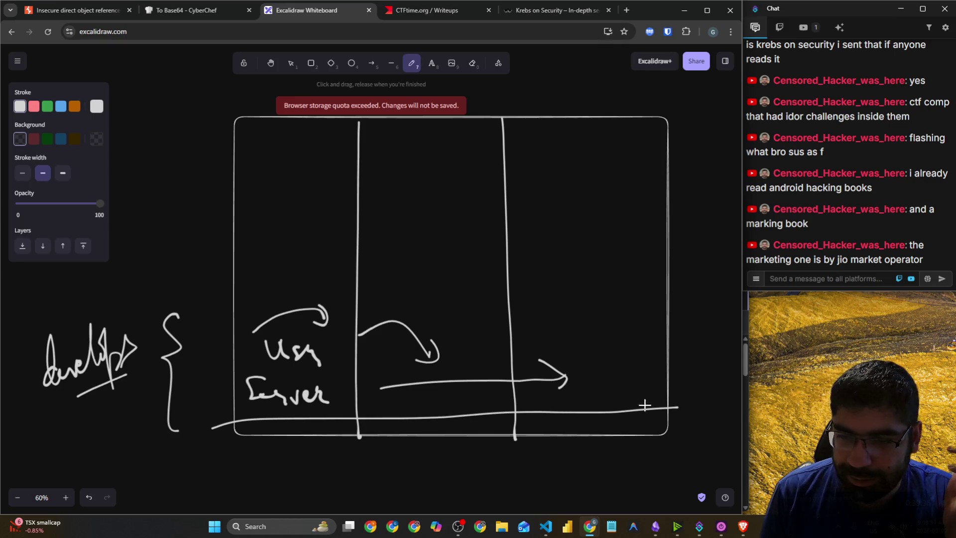
mouse_move(132, 295)
mouse_down()
mouse_move(713, 312)
mouse_move(694, 302)
mouse_move(685, 322)
mouse_up()
mouse_move(176, 291)
mouse_down()
mouse_move(184, 287)
mouse_move(186, 319)
mouse_up()
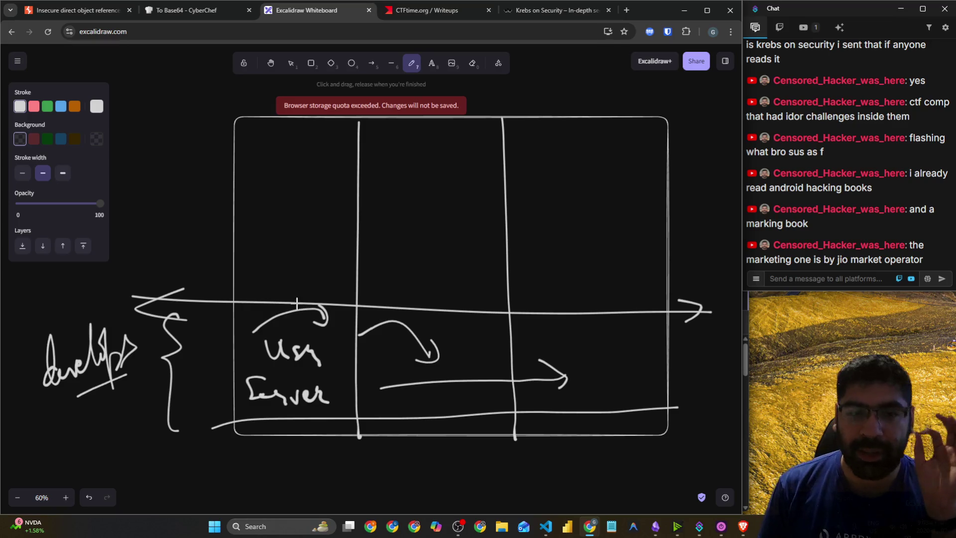
scroll(717, 389, up, 2)
mouse_move(720, 434)
mouse_down()
mouse_move(711, 224)
mouse_move(706, 242)
mouse_up()
scroll(348, 154, down, 7)
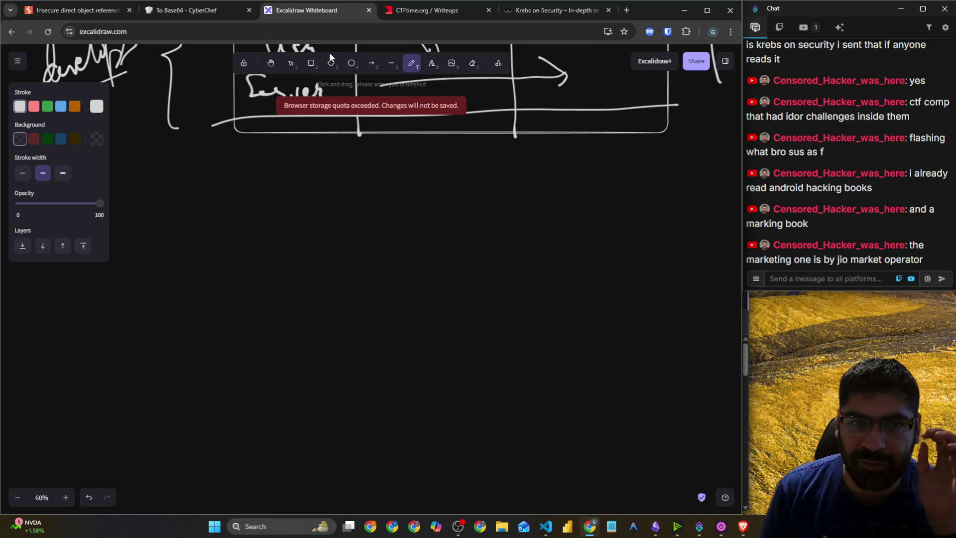
Step: Draw a second box below the diagram and write an underlined 'developer' label to its left
click(308, 65)
drag(337, 232, 551, 471)
mouse_move(432, 350)
mouse_down()
mouse_move(425, 304)
mouse_move(417, 300)
mouse_up()
click(412, 63)
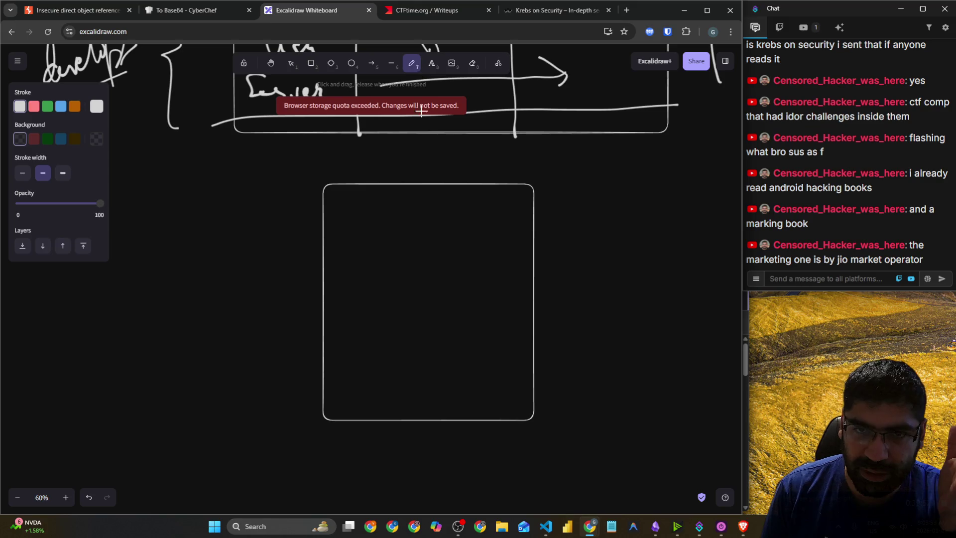
scroll(391, 288, down, 2)
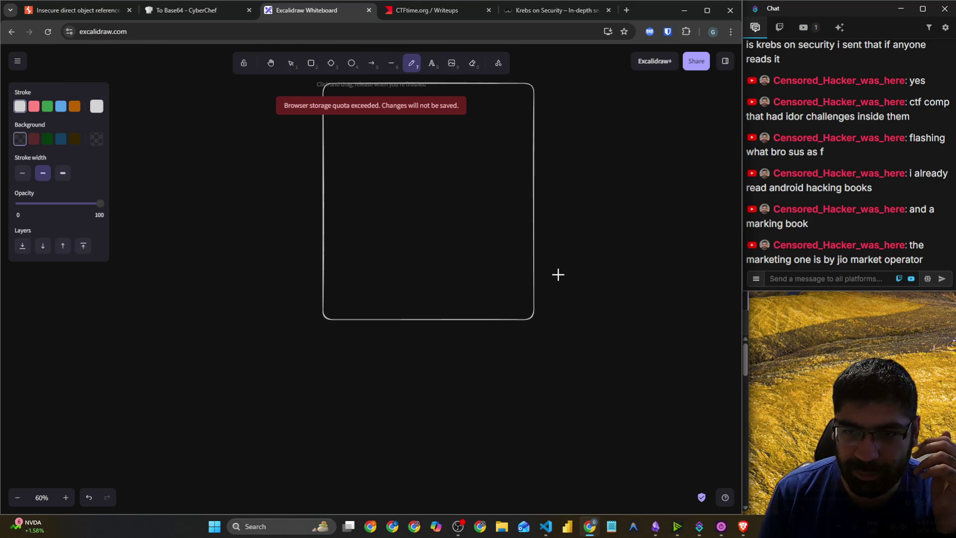
scroll(558, 274, up, 1)
mouse_move(129, 326)
mouse_down()
mouse_move(132, 301)
mouse_move(145, 323)
mouse_move(166, 301)
mouse_move(181, 320)
mouse_move(196, 256)
mouse_move(199, 300)
mouse_move(232, 283)
mouse_up()
drag(133, 371, 225, 308)
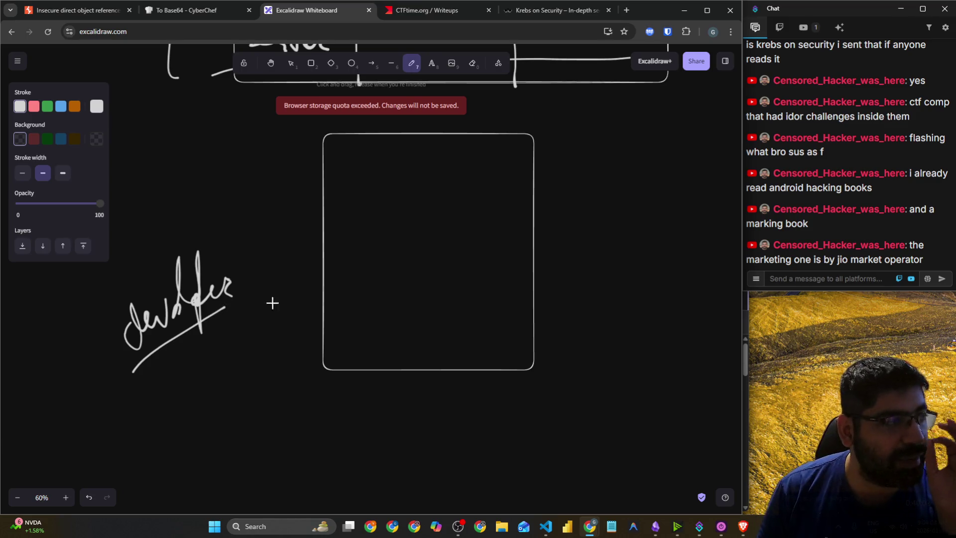
Step: Add upward arrows with 'admin' and 'owner' labels beside the new box, then return to the PortSwigger article
mouse_move(450, 362)
mouse_down()
mouse_move(453, 196)
mouse_move(474, 223)
mouse_up()
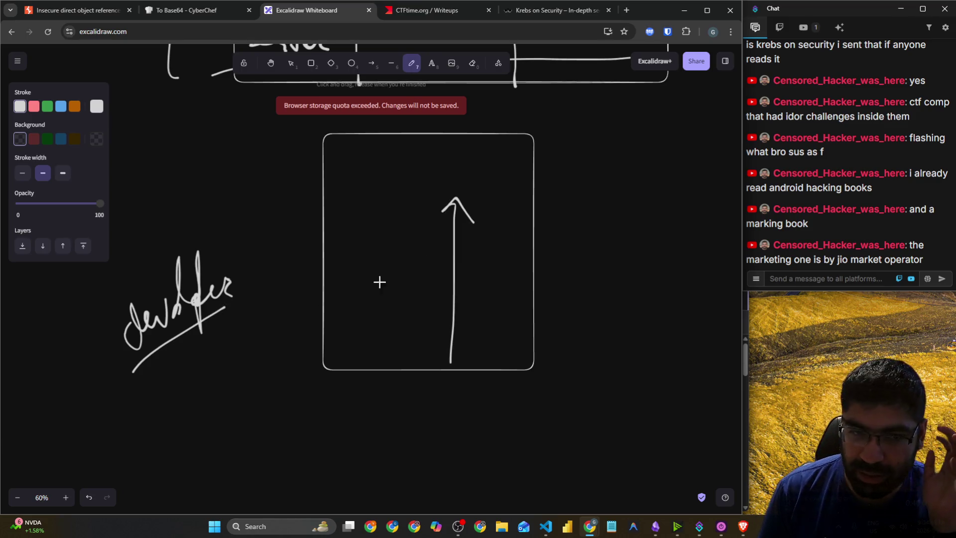
mouse_move(568, 204)
mouse_down()
mouse_move(583, 225)
mouse_move(646, 204)
mouse_up()
mouse_move(586, 190)
mouse_down()
mouse_move(572, 149)
mouse_move(595, 153)
mouse_up()
mouse_move(568, 100)
mouse_down()
mouse_move(645, 90)
mouse_move(673, 99)
mouse_up()
drag(541, 131, 649, 121)
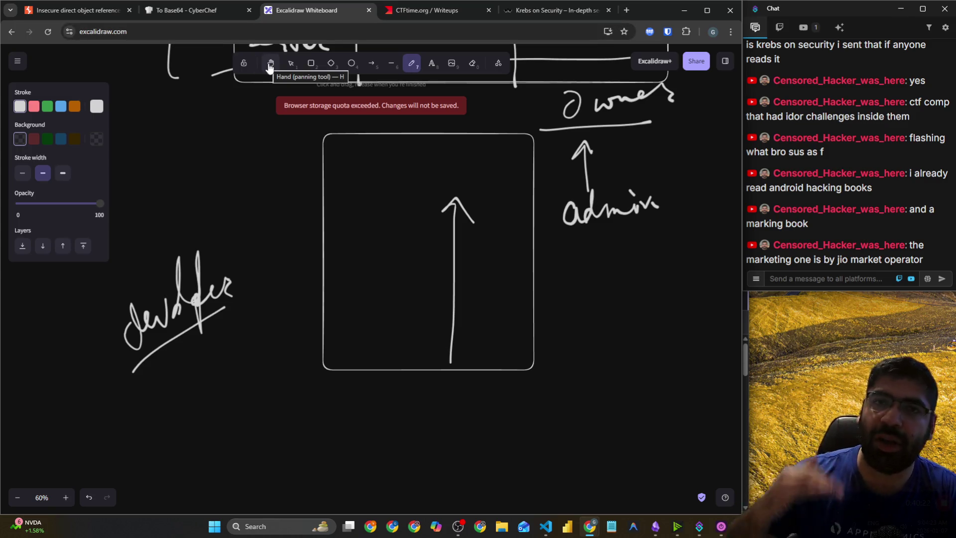
mouse_move(286, 326)
mouse_down()
mouse_move(272, 188)
mouse_move(286, 201)
mouse_up()
scroll(293, 202, up, 5)
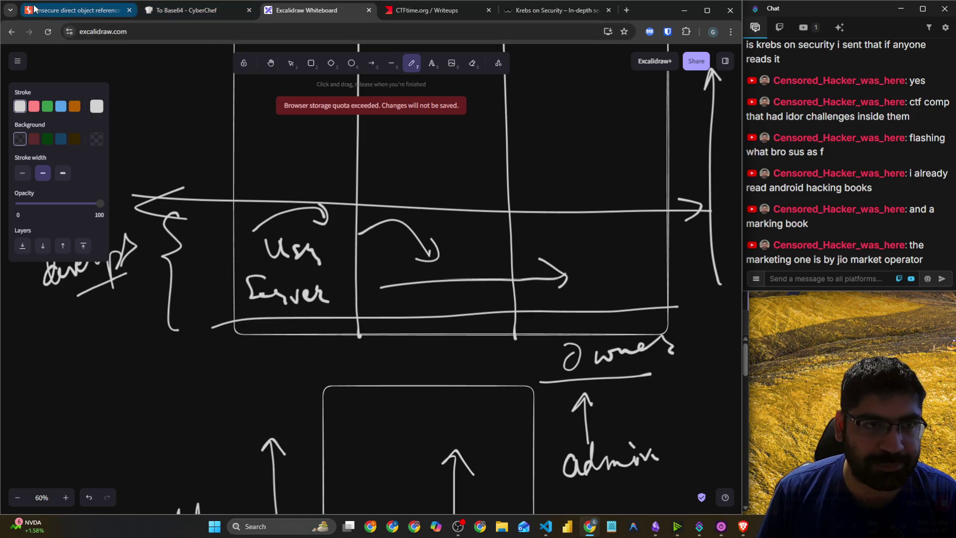
click(75, 10)
Step: Highlight the IDOR term and the horizontal and vertical privilege escalation phrases in the article
click(357, 219)
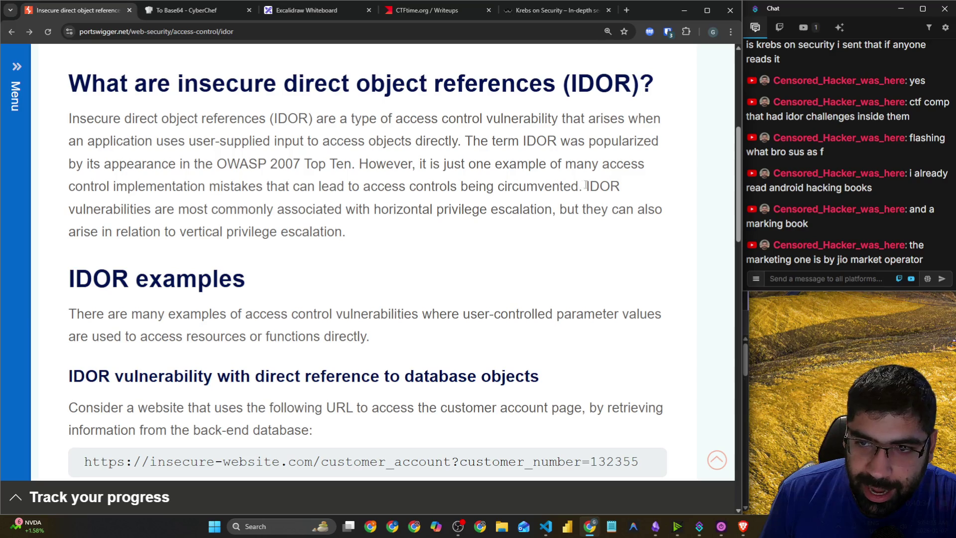
drag(579, 186, 642, 189)
drag(155, 212, 543, 215)
drag(437, 209, 558, 210)
drag(389, 209, 421, 211)
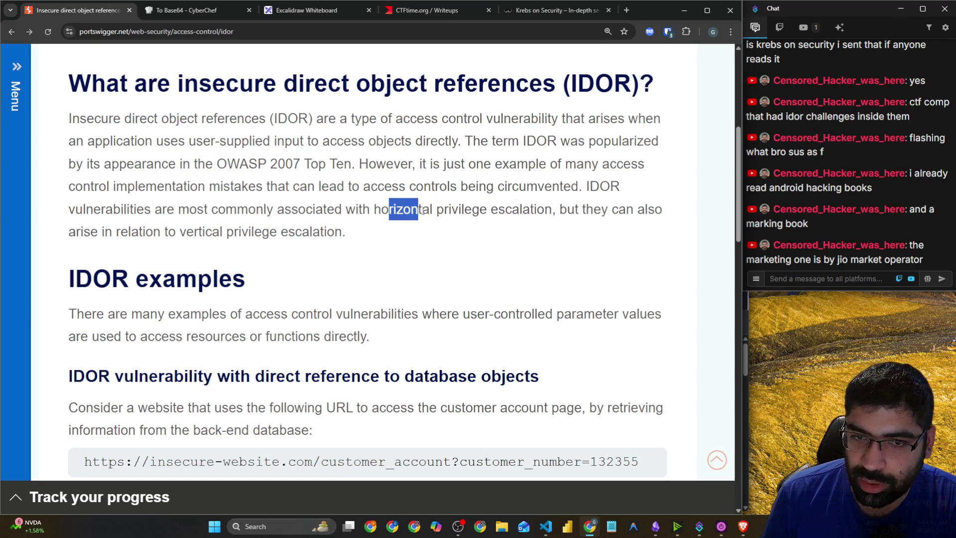
drag(161, 233, 313, 235)
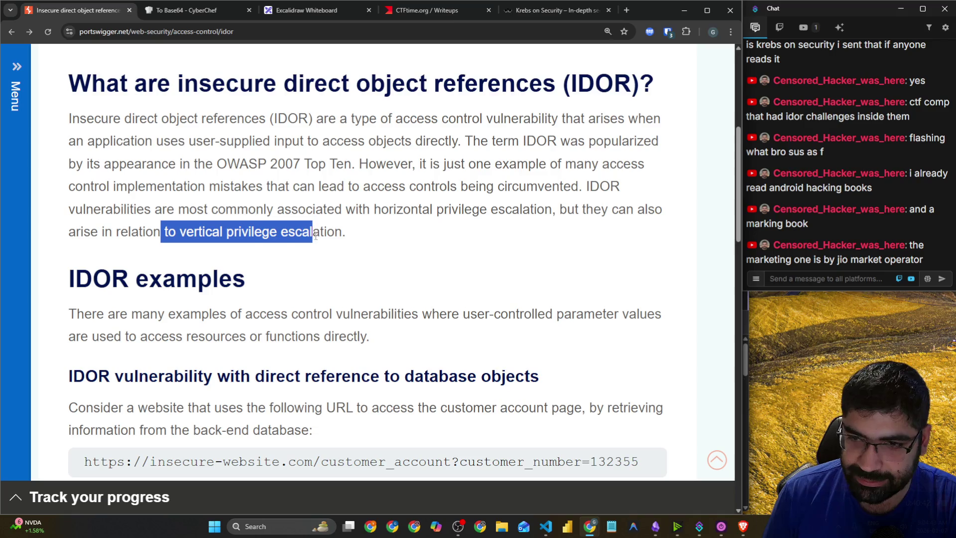
scroll(317, 235, down, 3)
Step: Highlight the IDOR examples heading and the sentences about user-controlled parameter values accessing resources directly
drag(70, 128, 245, 129)
mouse_move(78, 163)
mouse_down()
mouse_move(306, 175)
mouse_move(657, 157)
mouse_up()
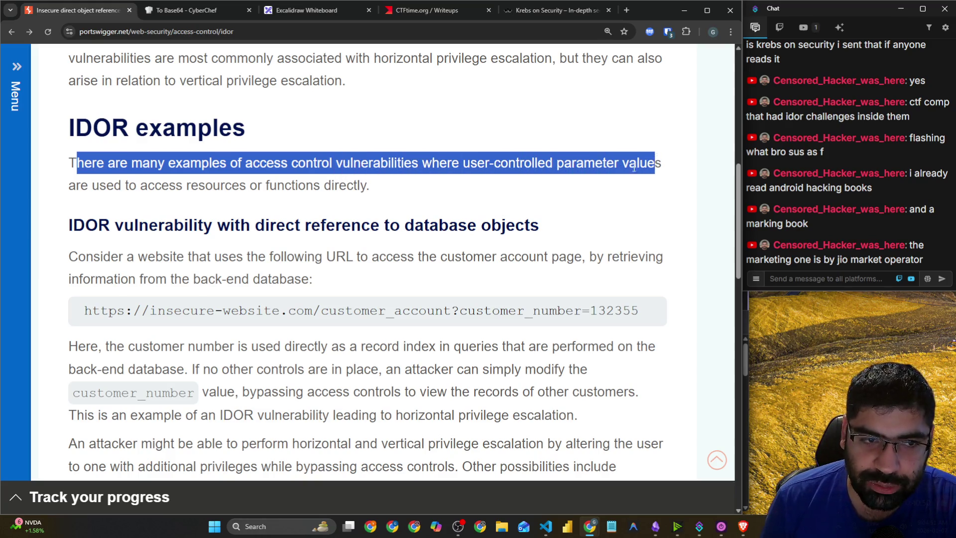
drag(95, 184, 377, 192)
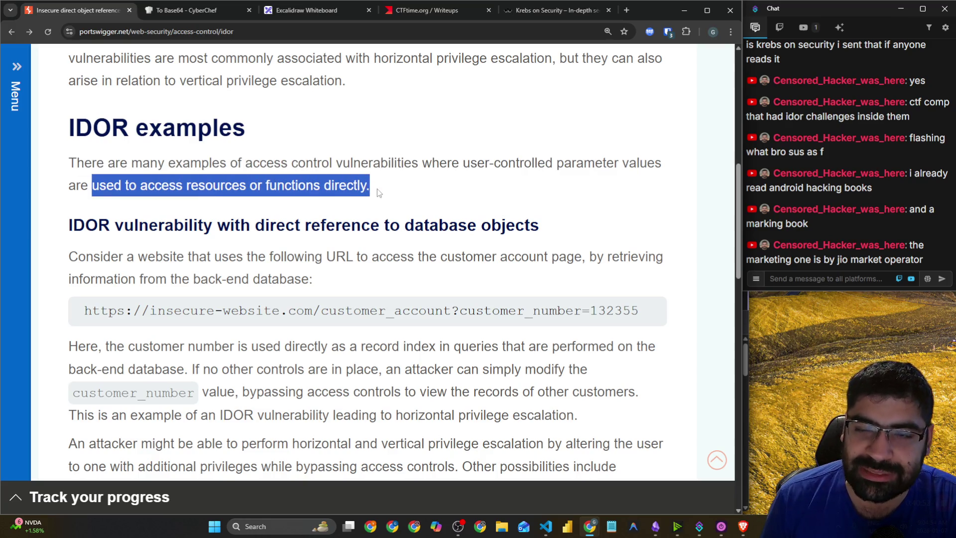
click(474, 183)
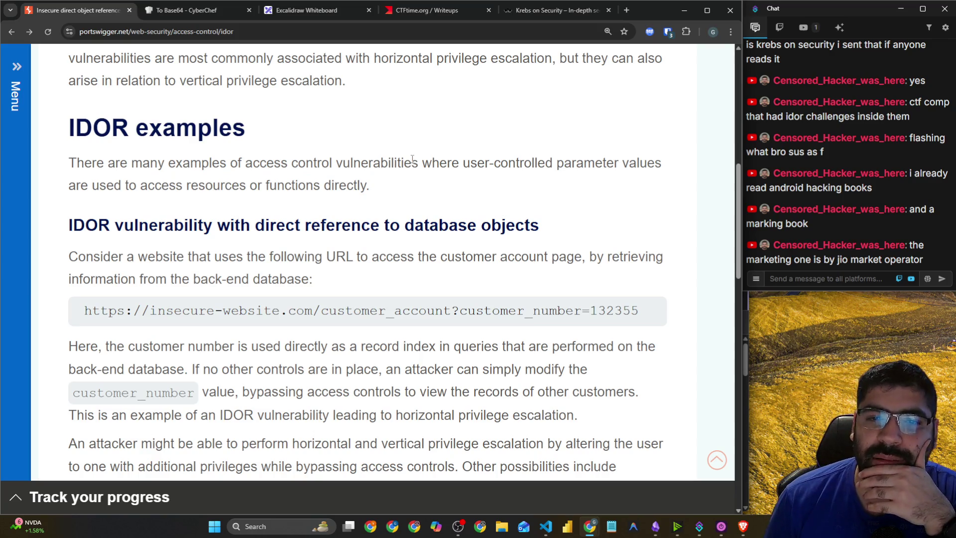
scroll(412, 158, down, 1)
drag(139, 114, 622, 115)
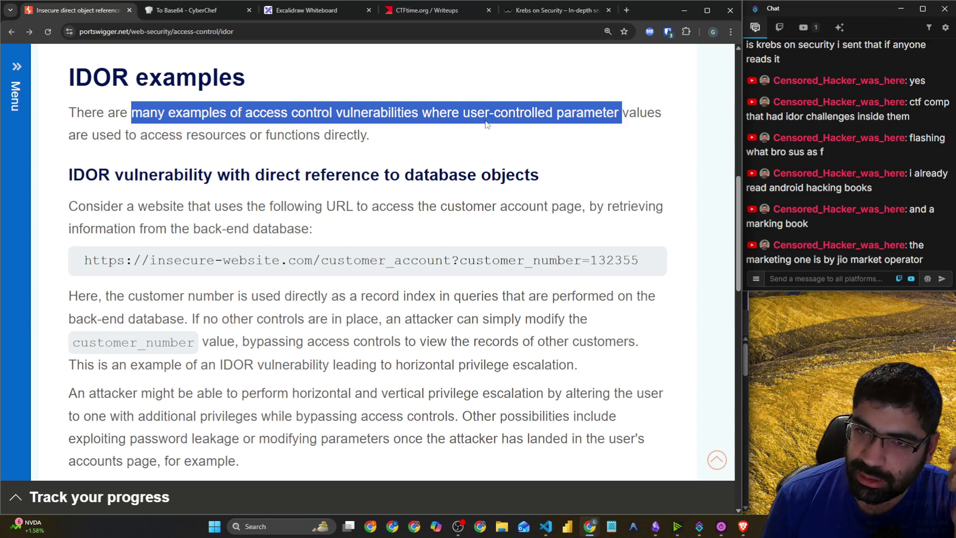
drag(629, 116, 656, 118)
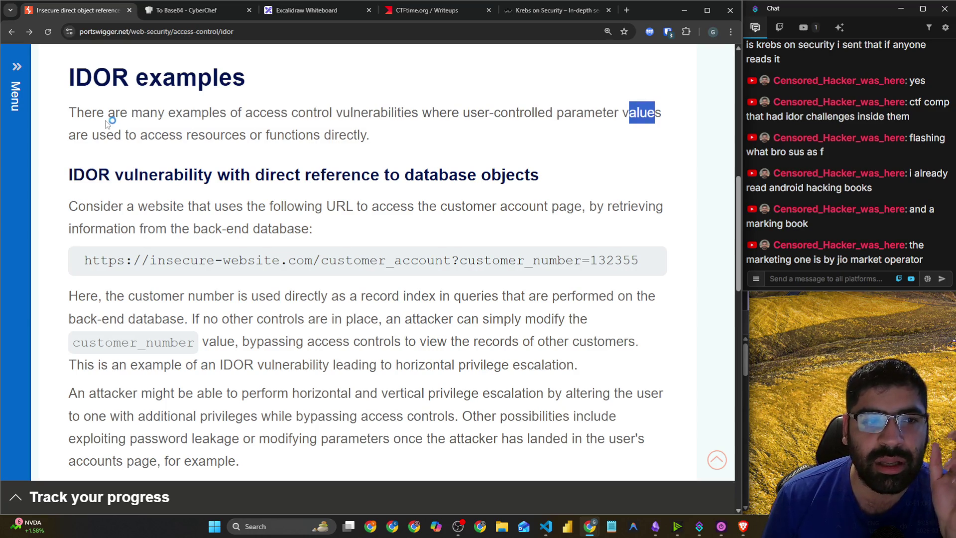
drag(78, 136, 362, 136)
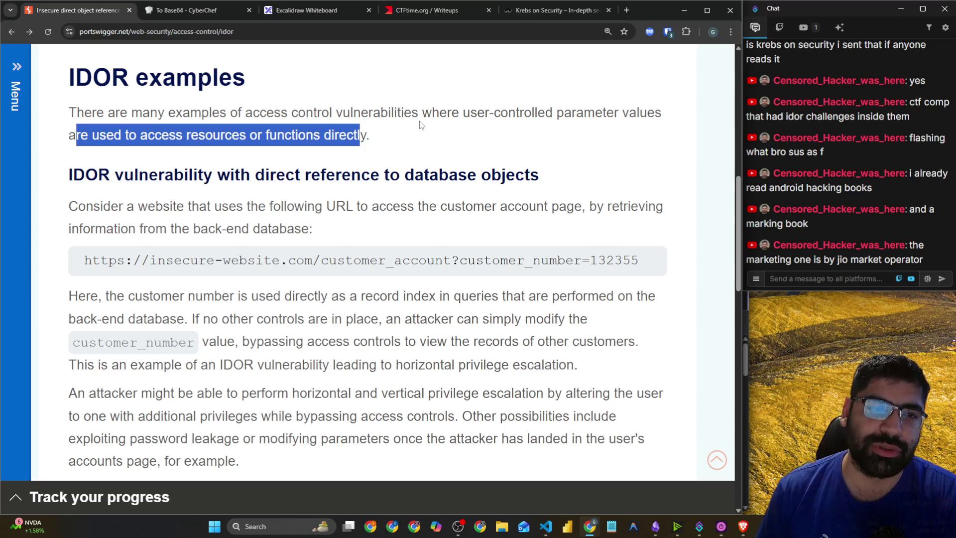
Step: Read the direct-reference-to-database-objects section and copy its example customer_account URL
scroll(418, 124, down, 2)
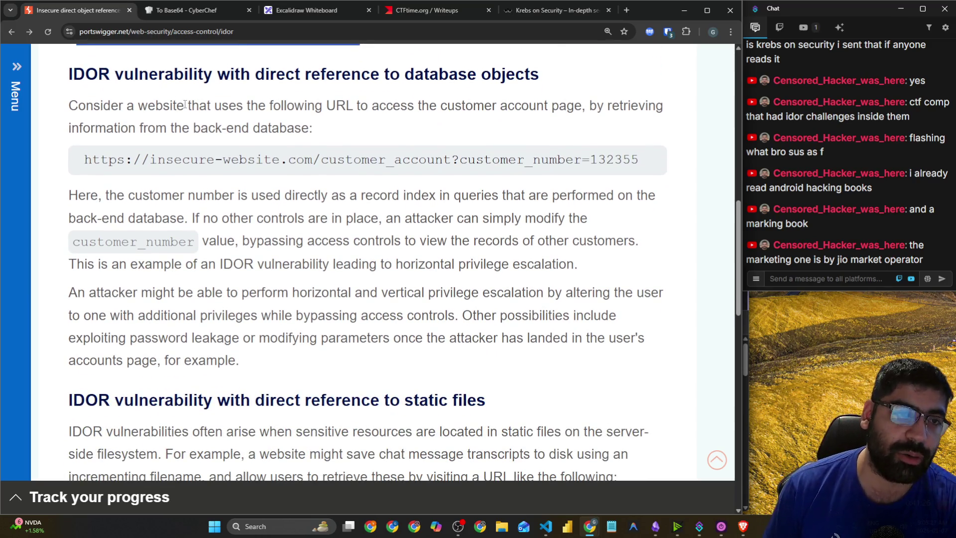
drag(70, 74, 543, 77)
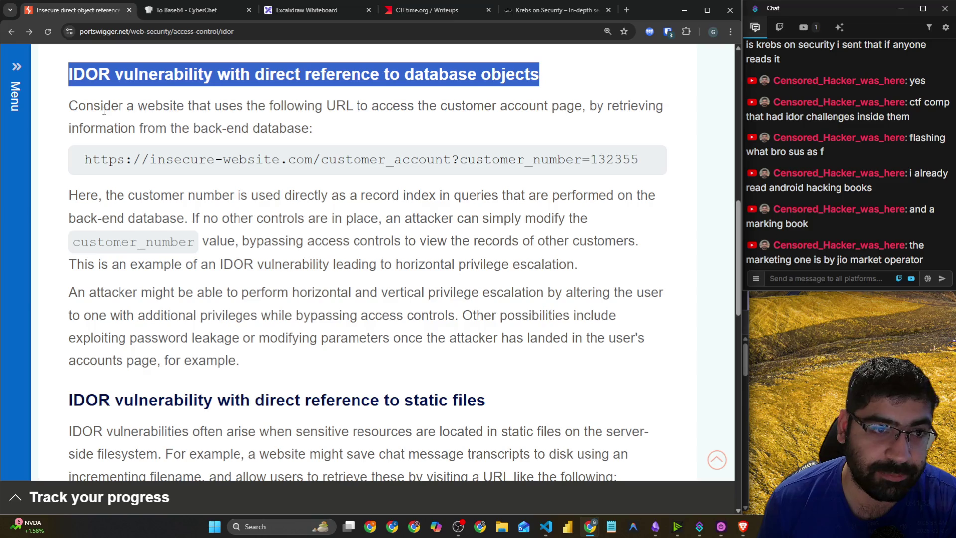
mouse_move(71, 108)
mouse_down()
mouse_move(203, 128)
mouse_move(250, 104)
mouse_move(664, 105)
mouse_up()
drag(167, 128, 311, 128)
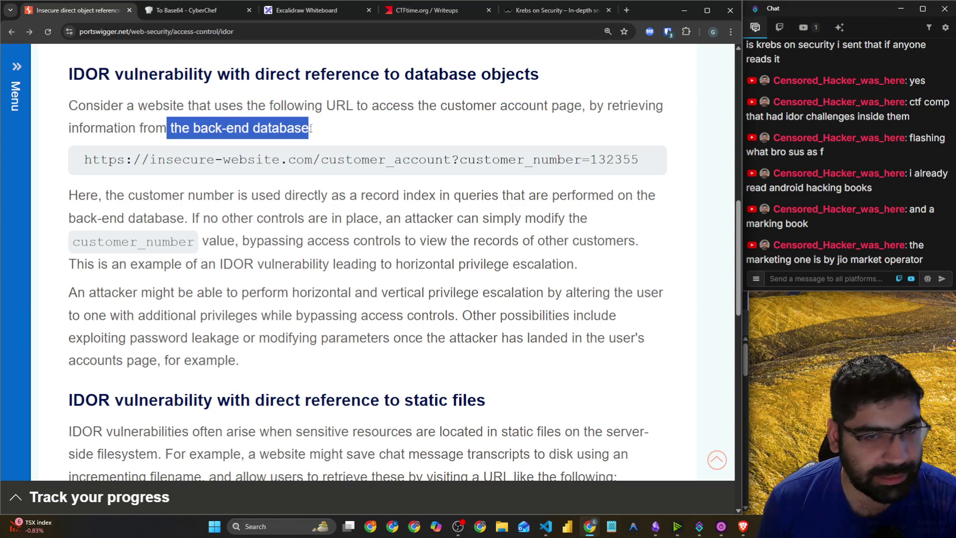
drag(74, 160, 637, 160)
key(ctrl+3)
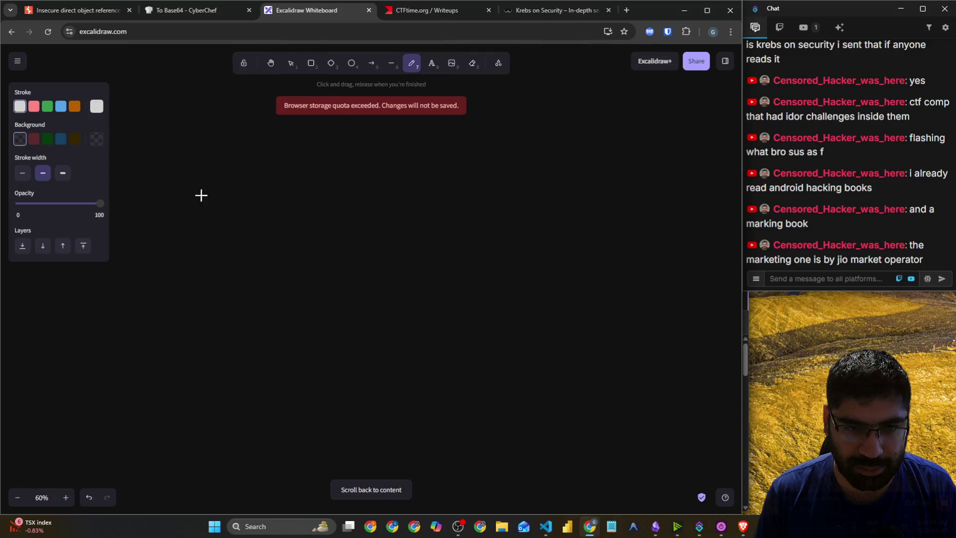
Step: Paste the example customer_account URL onto the whiteboard, position it, and enlarge the text
key(ctrl+v)
mouse_move(246, 199)
mouse_down()
mouse_move(531, 219)
mouse_move(518, 213)
mouse_move(645, 196)
mouse_up()
drag(424, 198, 372, 192)
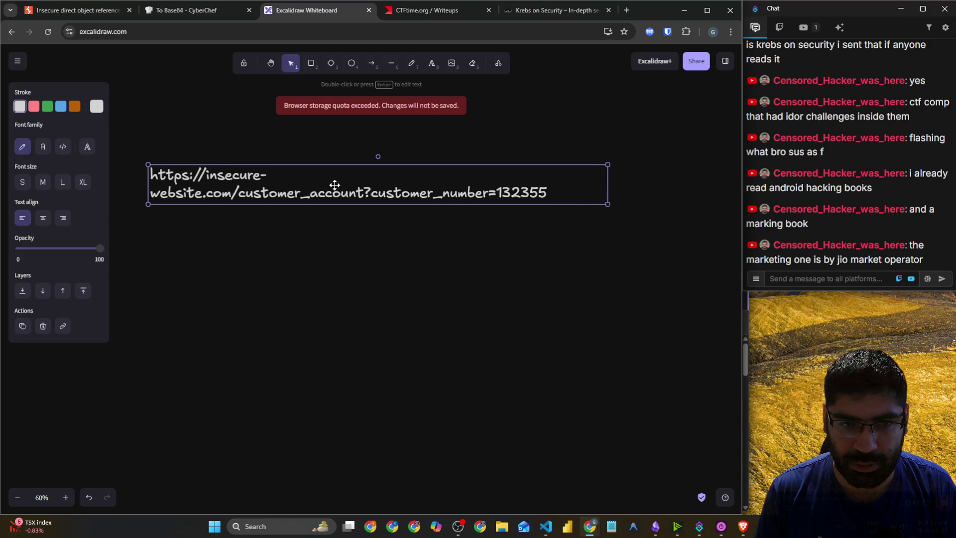
mouse_move(606, 209)
mouse_down()
mouse_move(625, 232)
mouse_move(582, 213)
mouse_up()
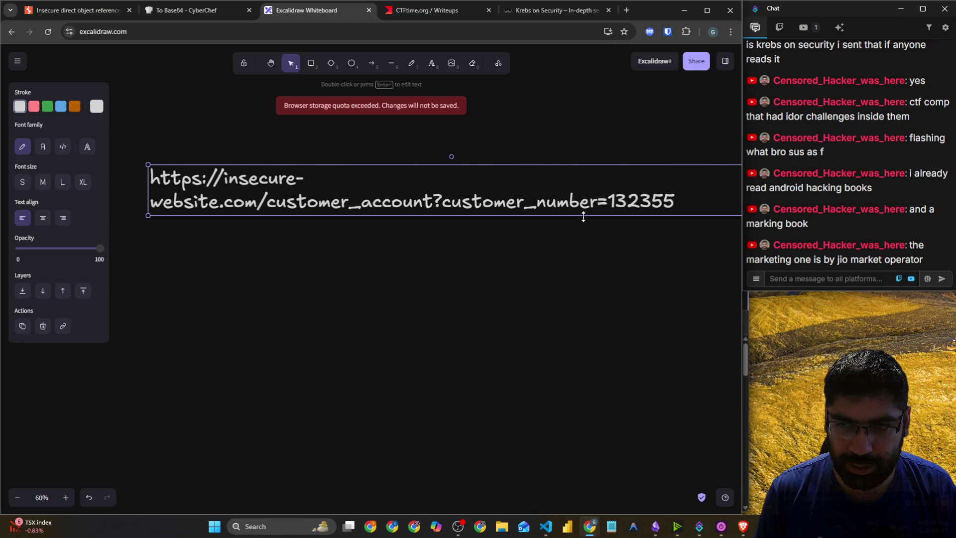
Step: Edit the URL so customer_number changes from 132355 to 13
double_click(399, 190)
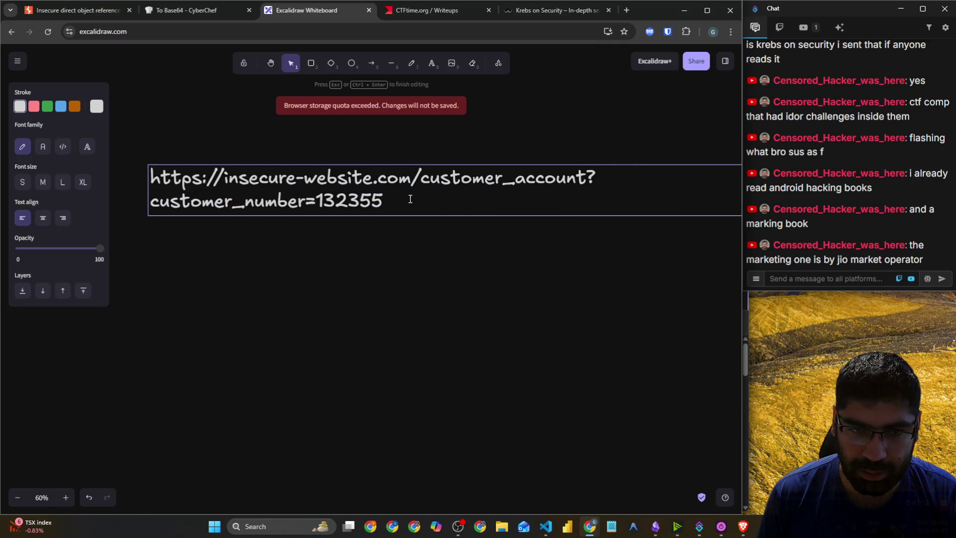
drag(576, 178, 139, 171)
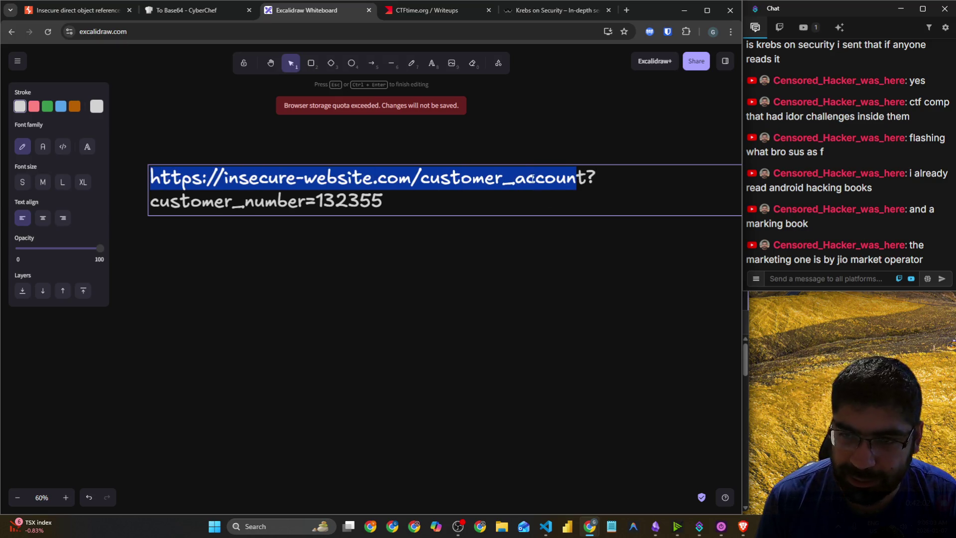
drag(586, 177, 591, 177)
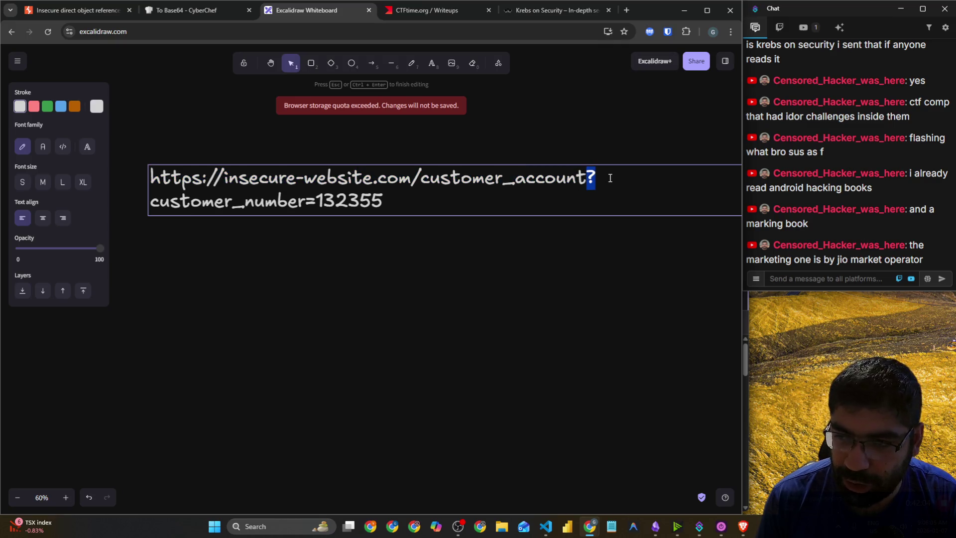
mouse_move(385, 203)
mouse_down()
mouse_move(150, 176)
mouse_move(151, 197)
mouse_up()
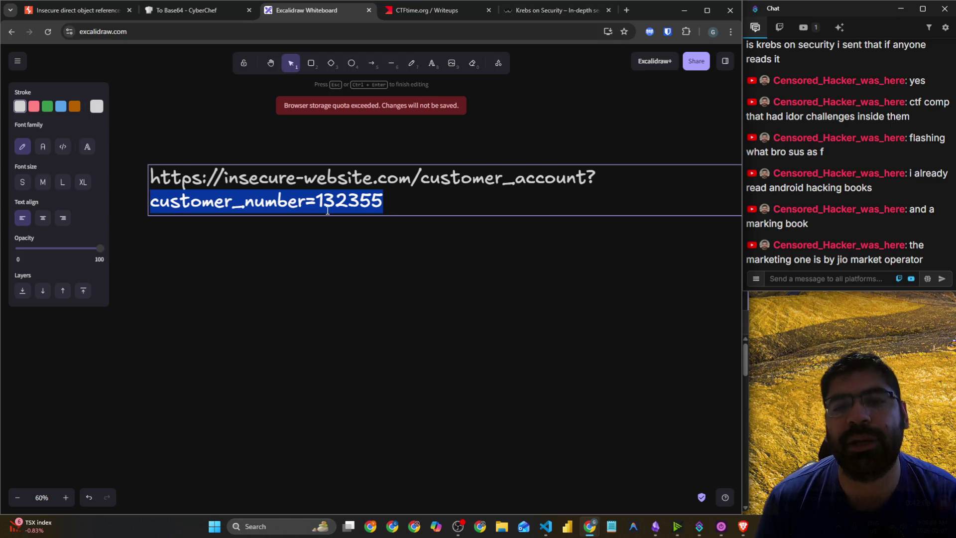
double_click(374, 205)
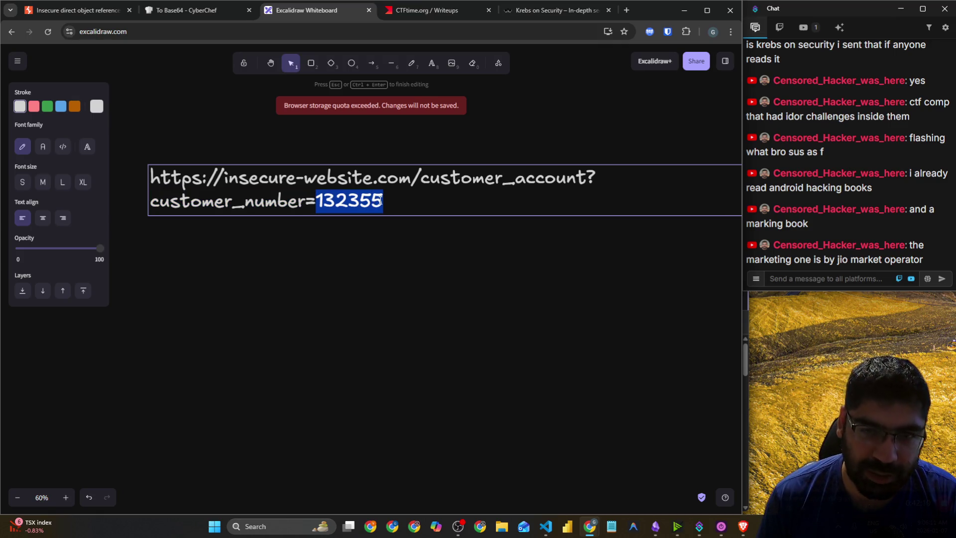
click(380, 200)
key(BackSpace)
key(BackSpace)
key(BackSpace)
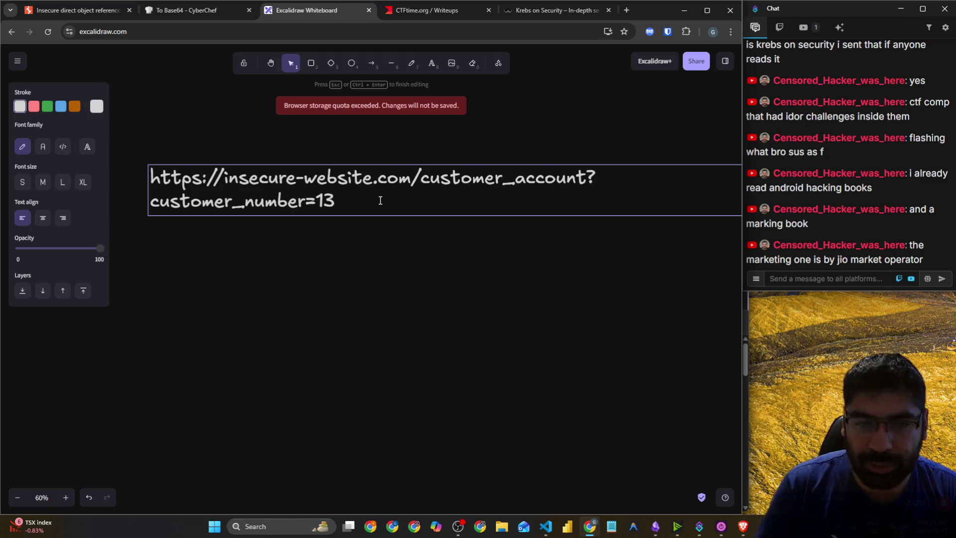
click(358, 239)
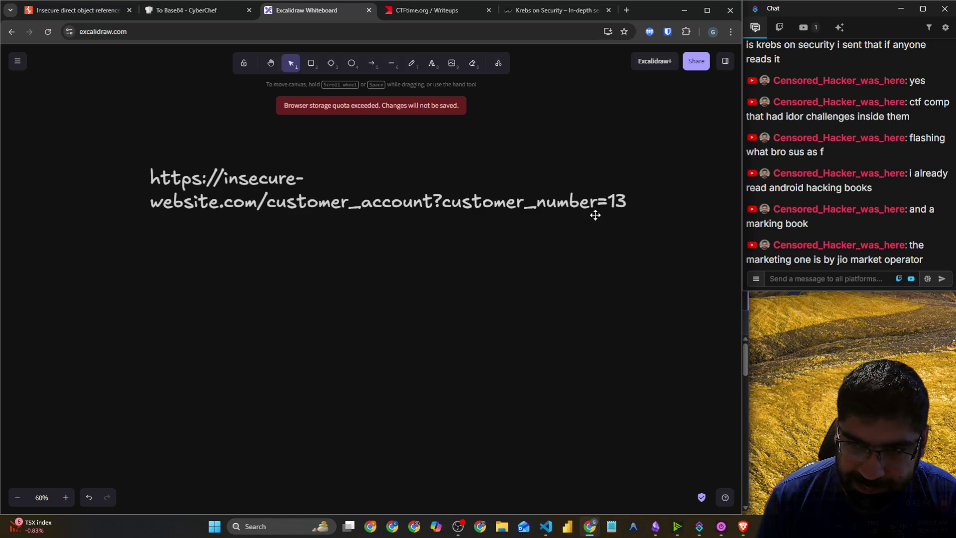
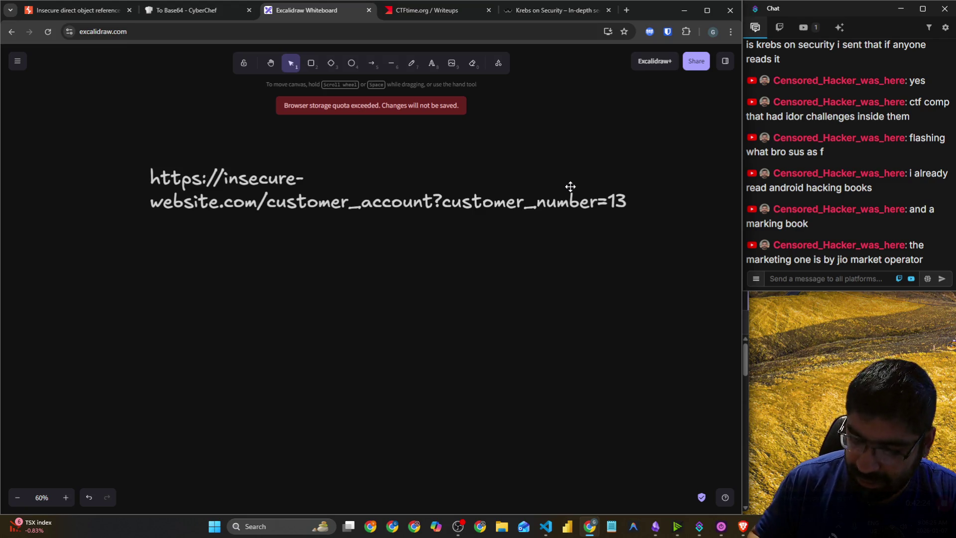
Step: Underline 'number=13' in the sketched URL with the pencil, then go back to the IDOR article
click(412, 64)
mouse_move(555, 218)
mouse_down()
mouse_move(650, 214)
mouse_move(627, 220)
mouse_up()
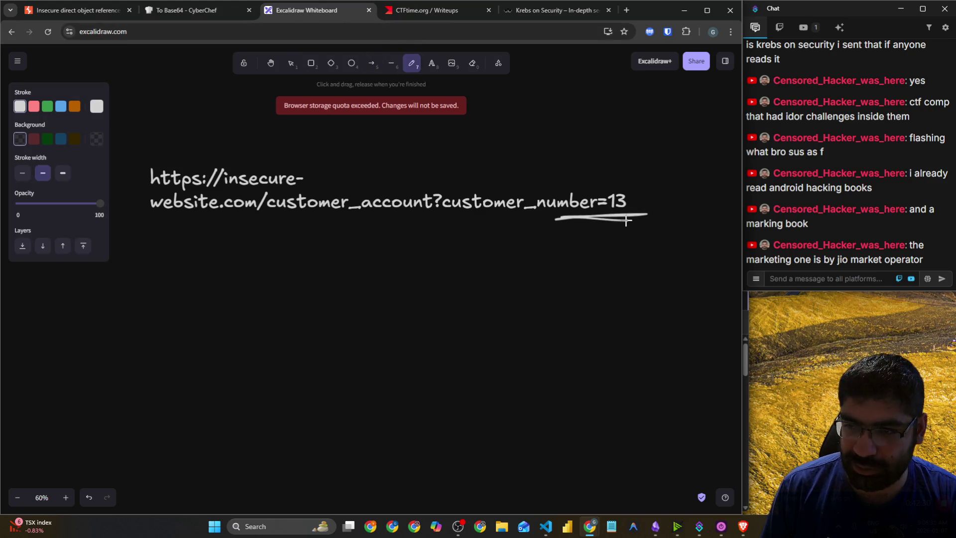
click(63, 10)
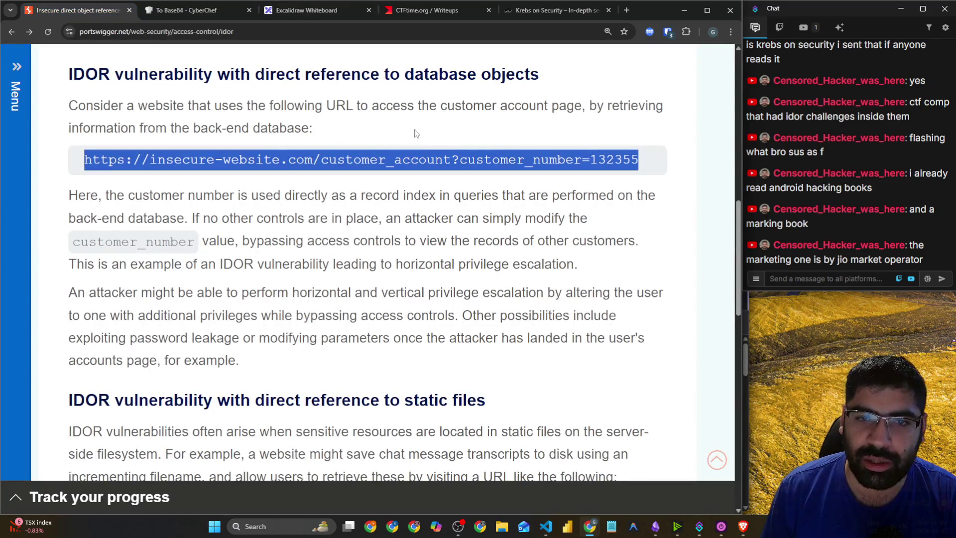
Step: Highlight customer_number=132355, the back-end database, access-control bypass and horizontal privilege escalation passages
click(557, 163)
drag(462, 160, 650, 165)
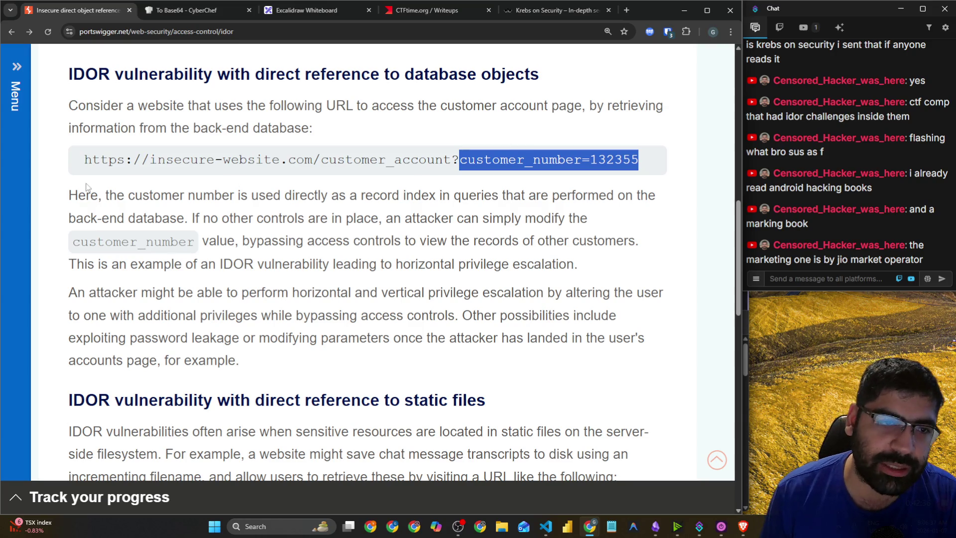
scroll(72, 196, down, 1)
mouse_move(117, 145)
mouse_down()
mouse_move(354, 145)
mouse_move(462, 157)
mouse_move(648, 149)
mouse_up()
mouse_move(70, 168)
mouse_down()
mouse_move(483, 168)
mouse_move(597, 179)
mouse_up()
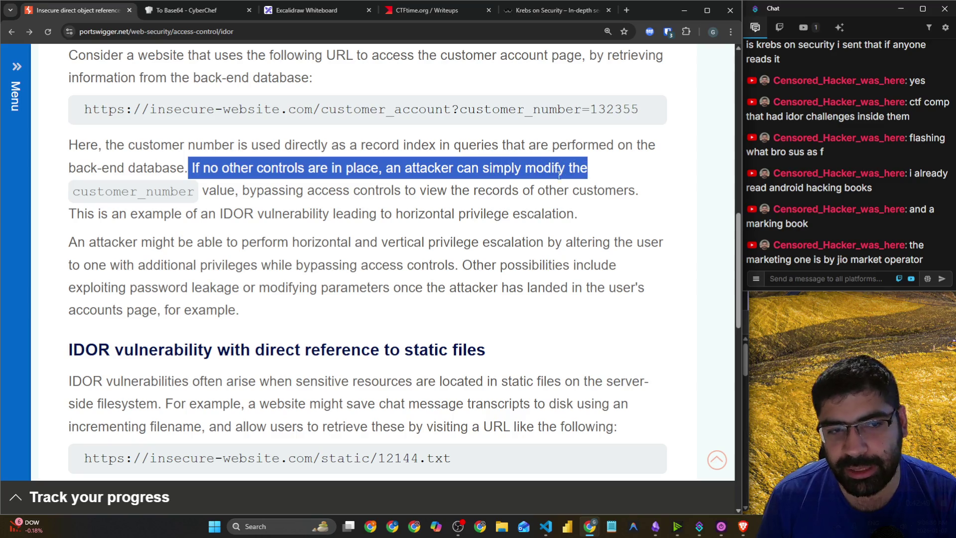
double_click(641, 111)
drag(243, 191, 628, 191)
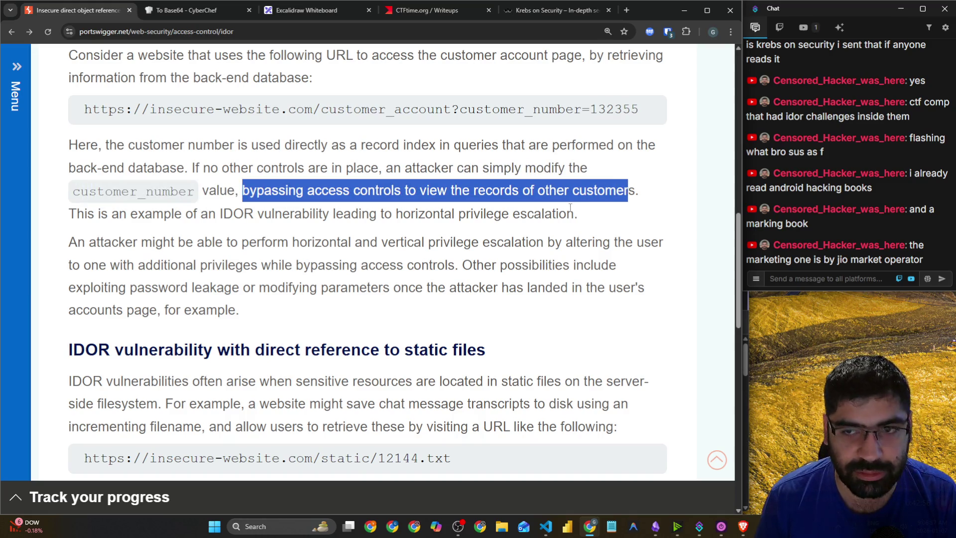
drag(622, 108, 650, 116)
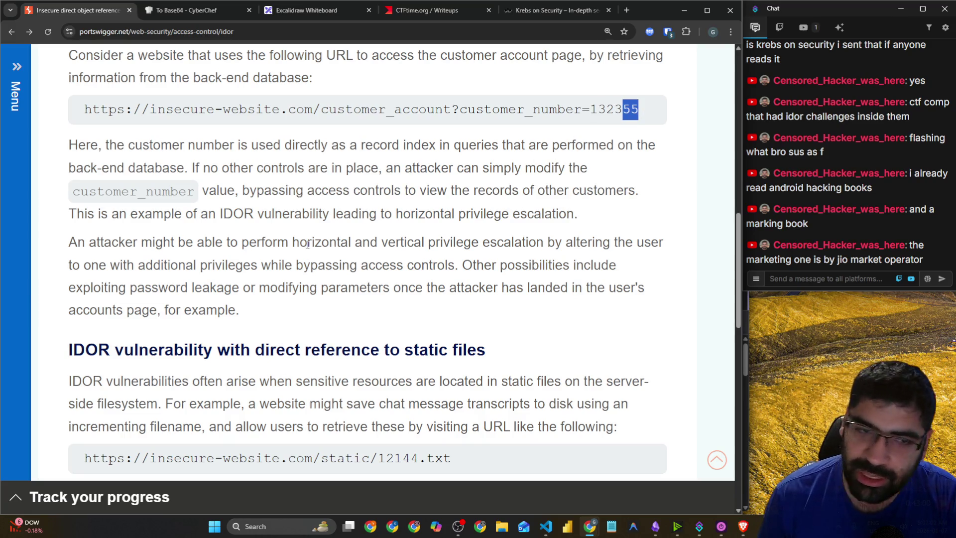
drag(67, 214, 577, 220)
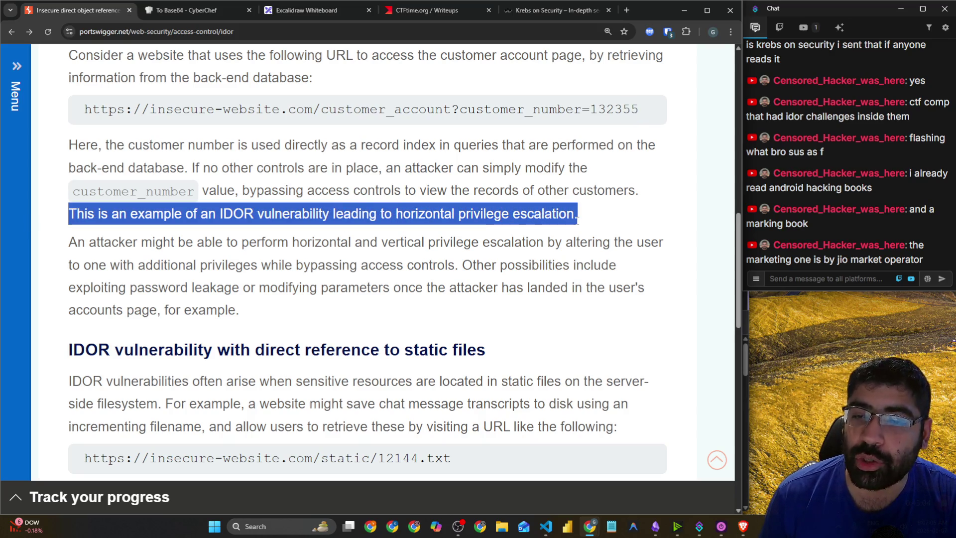
click(302, 11)
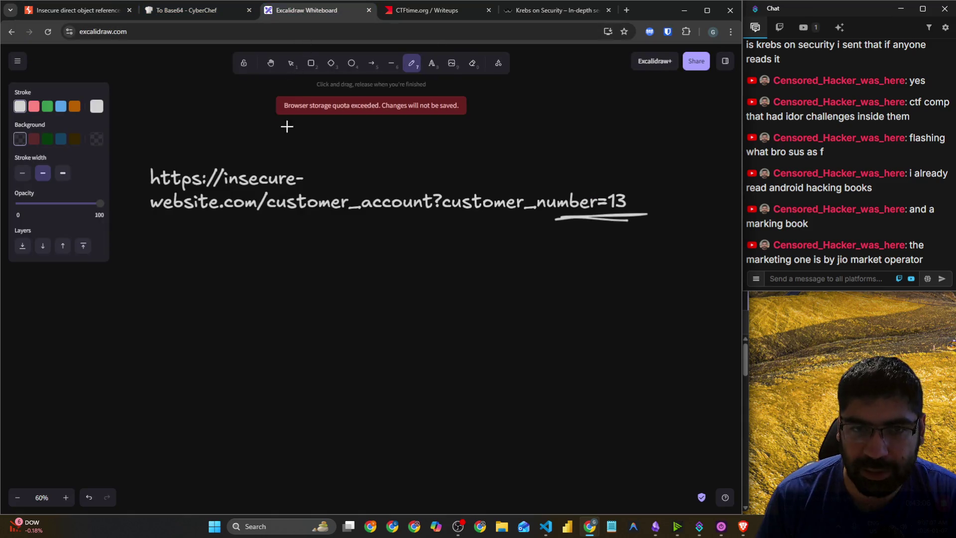
Step: Underline User in the diagram, then highlight the additional privileges phrase in the IDOR article
scroll(294, 145, up, 5)
scroll(302, 155, up, 10)
drag(285, 271, 313, 268)
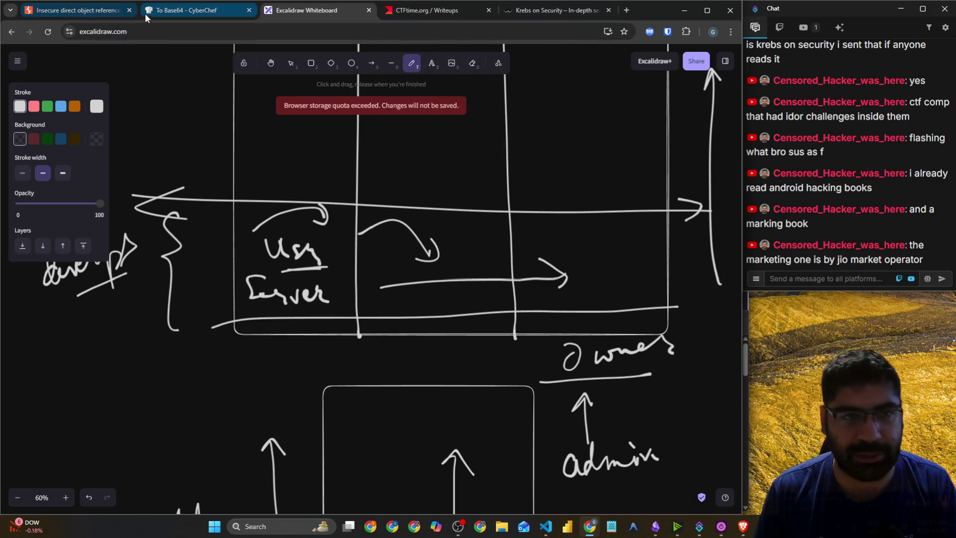
click(75, 10)
scroll(145, 188, down, 2)
scroll(144, 188, down, 2)
drag(133, 142, 662, 143)
drag(66, 166, 451, 164)
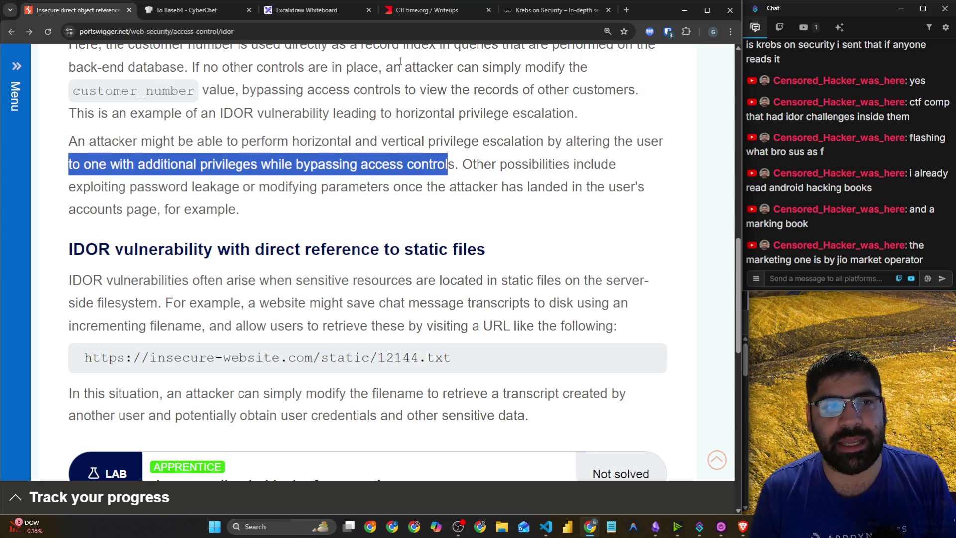
Step: In red, circle 13, arrow it down to a 1 and an underlined admin, and add an upward arrow
key(alt+Tab)
key(alt+Tab)
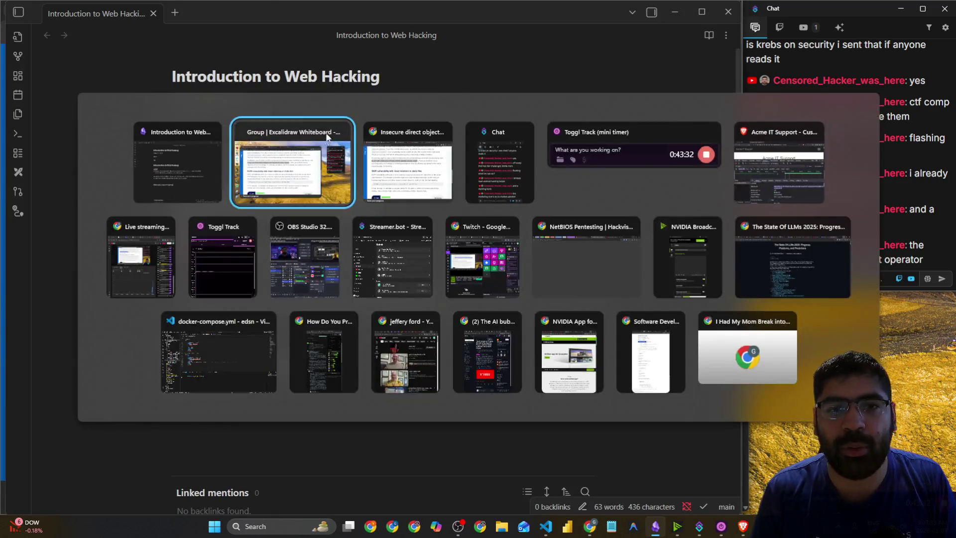
click(319, 10)
scroll(267, 329, up, 1)
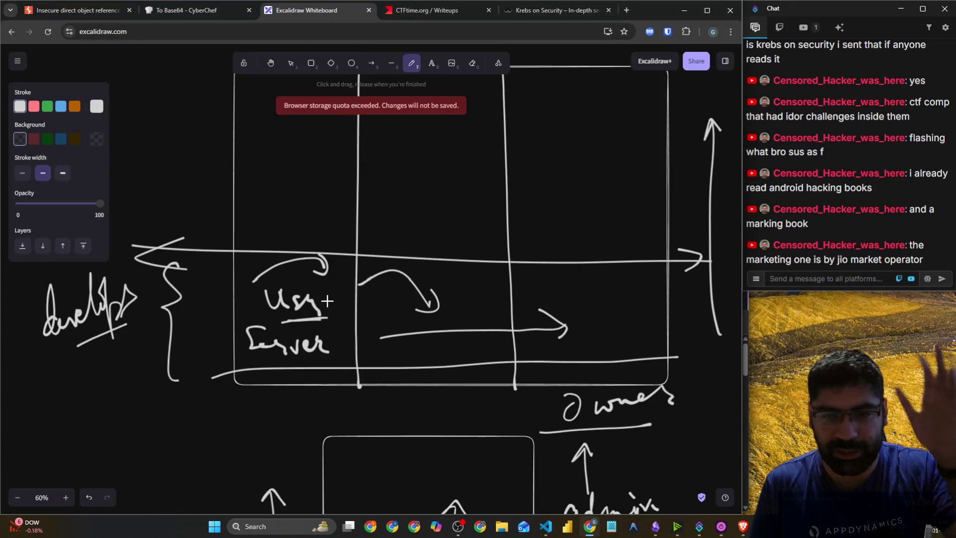
scroll(440, 256, down, 8)
scroll(440, 257, down, 10)
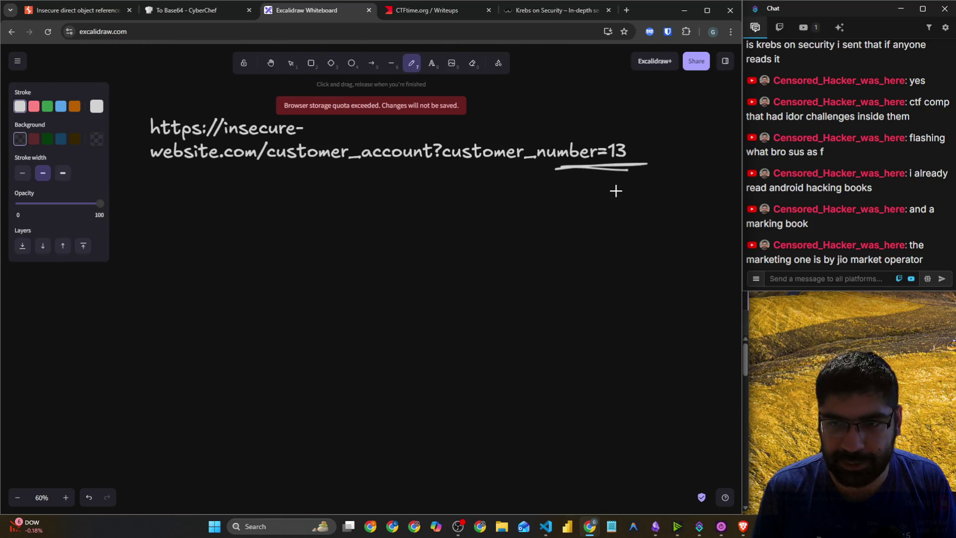
click(35, 110)
mouse_move(635, 159)
mouse_down()
mouse_move(611, 167)
mouse_move(617, 213)
mouse_move(625, 202)
mouse_up()
mouse_move(581, 267)
mouse_down()
mouse_move(599, 282)
mouse_move(552, 338)
mouse_move(483, 375)
mouse_up()
mouse_move(500, 348)
mouse_down()
mouse_move(496, 373)
mouse_move(460, 380)
mouse_move(561, 352)
mouse_move(565, 387)
mouse_up()
drag(461, 402, 603, 393)
mouse_move(343, 366)
mouse_down()
mouse_move(325, 219)
mouse_move(347, 233)
mouse_up()
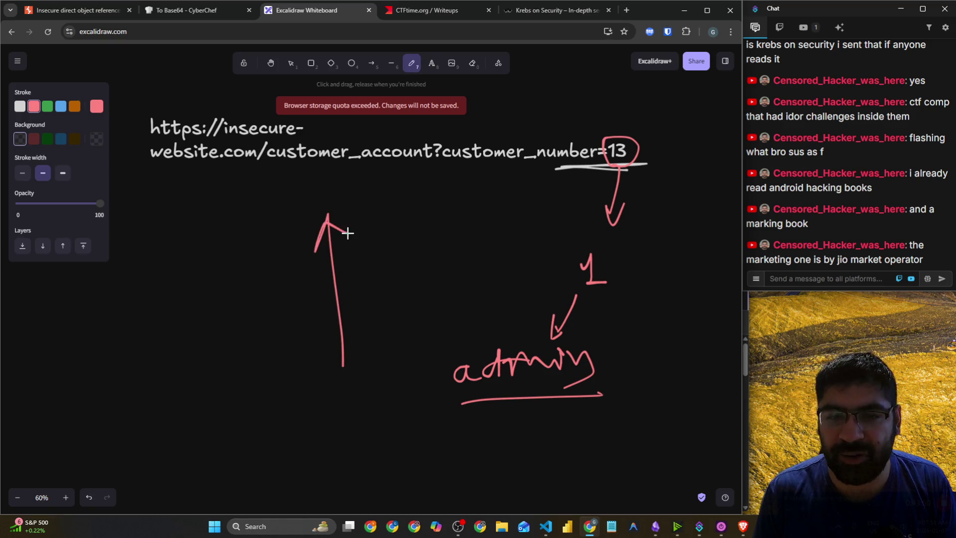
click(54, 13)
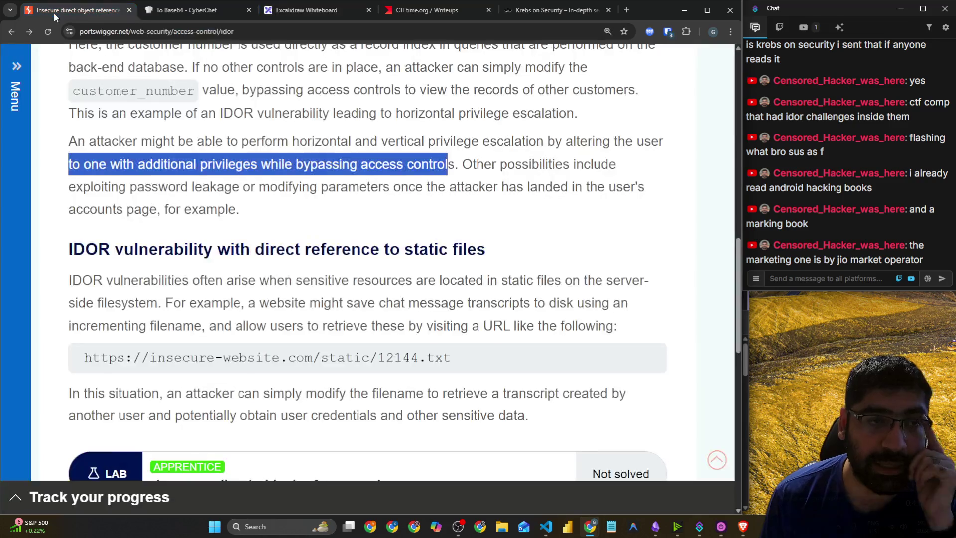
click(398, 200)
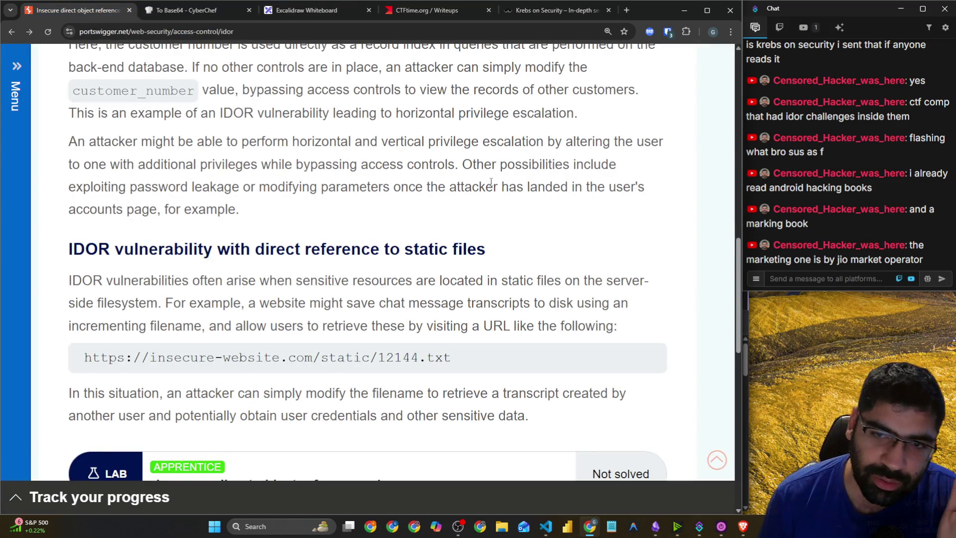
drag(471, 166, 619, 170)
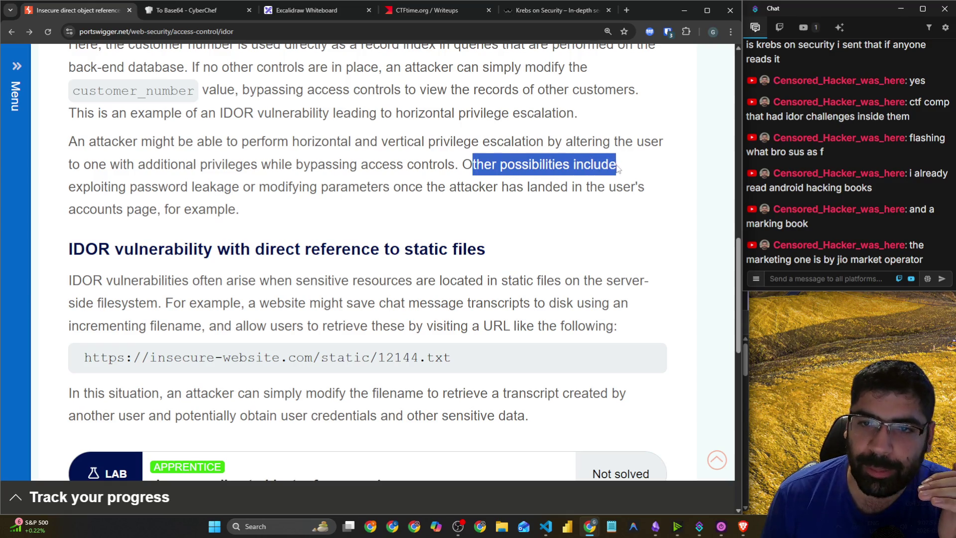
mouse_move(73, 192)
mouse_down()
mouse_move(540, 188)
mouse_move(644, 199)
mouse_up()
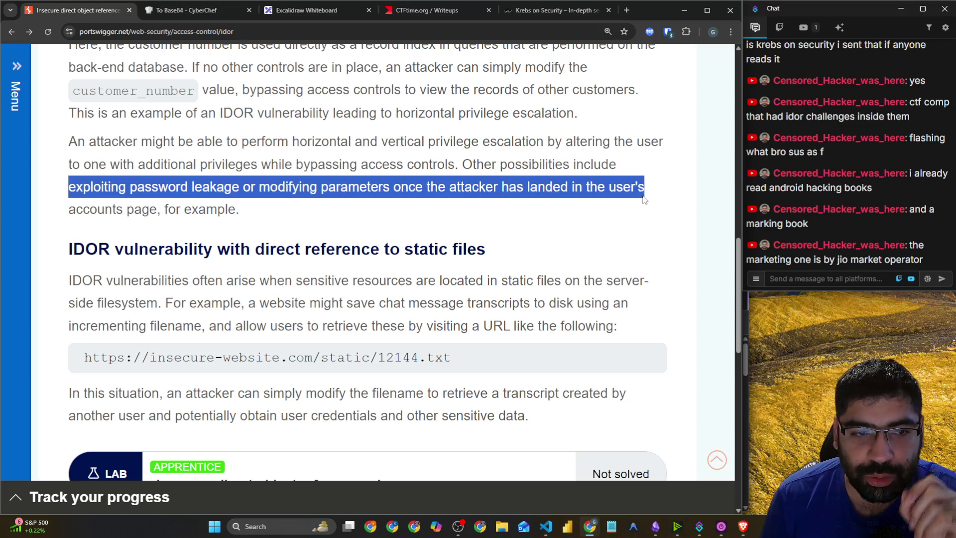
key(alt+Tab)
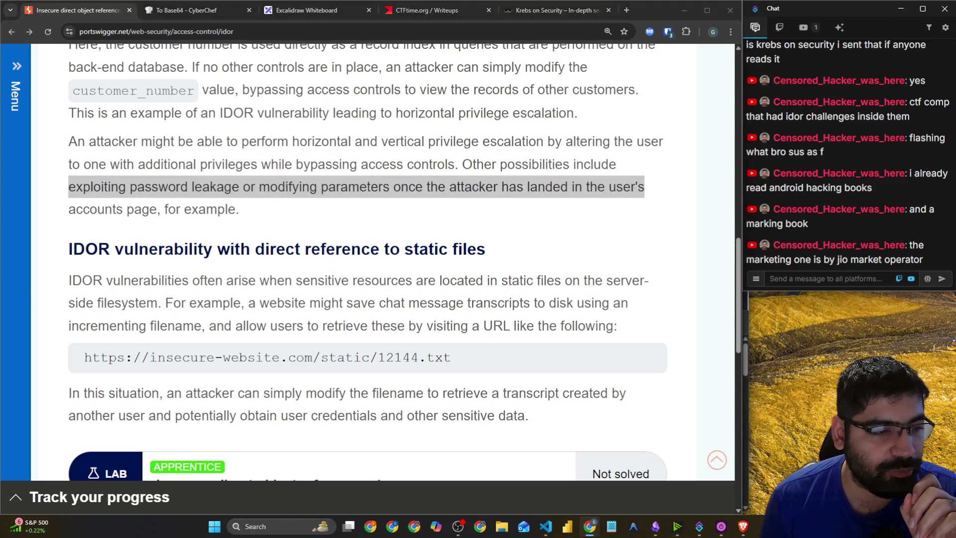
scroll(207, 288, down, 2)
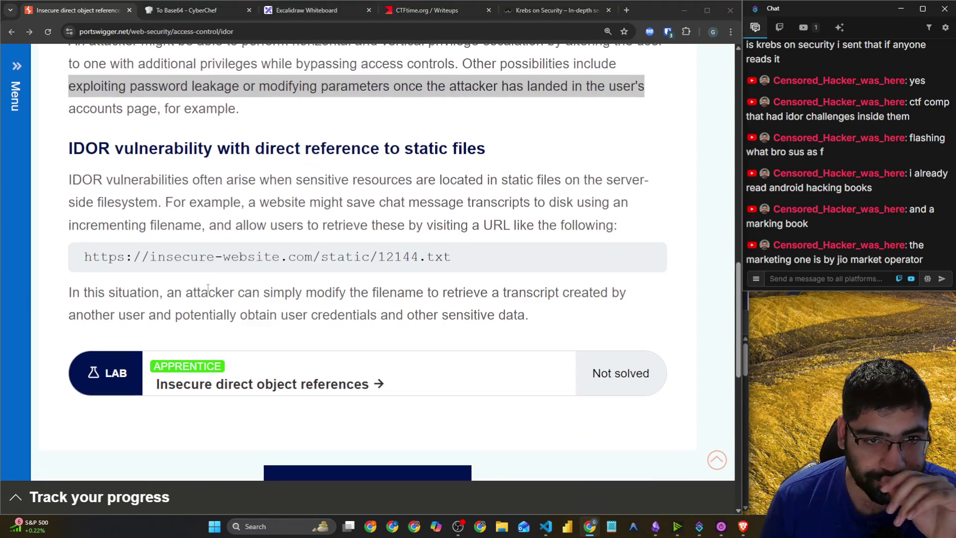
click(157, 184)
mouse_move(70, 148)
mouse_down()
mouse_move(183, 164)
mouse_move(490, 152)
mouse_up()
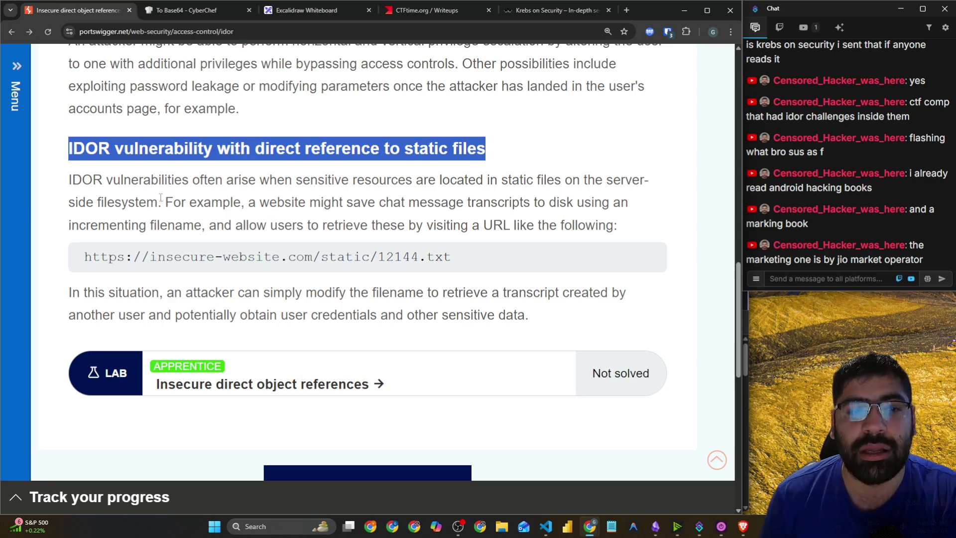
mouse_move(70, 182)
mouse_down()
mouse_move(452, 178)
mouse_move(480, 229)
mouse_up()
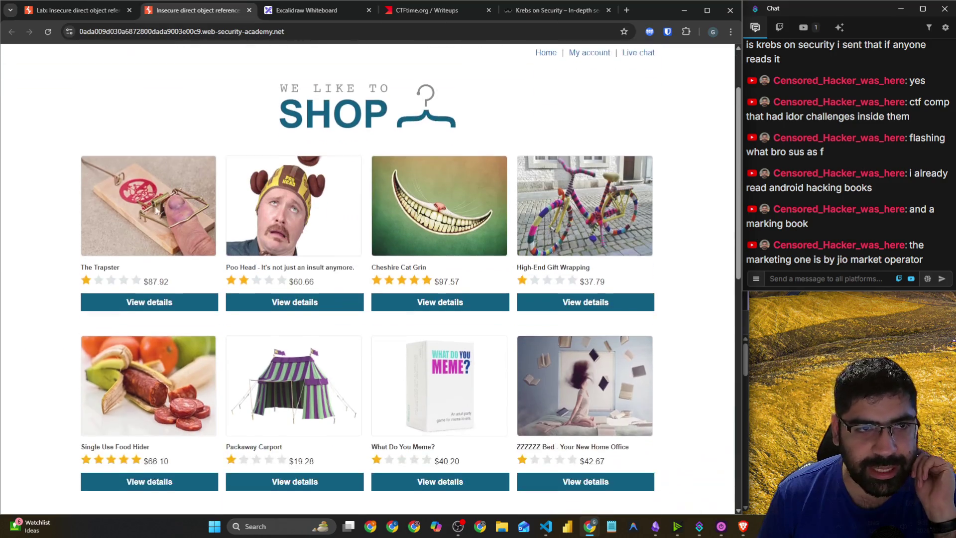
Step: Highlight how the lab stores chat logs, then show the top of the lab's shop home page
scroll(156, 210, down, 2)
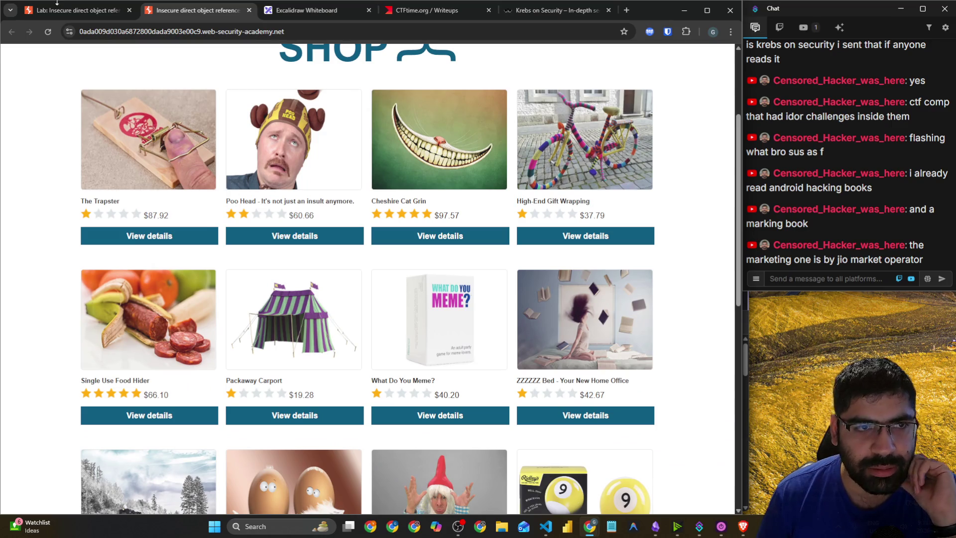
click(57, 3)
drag(127, 228, 468, 228)
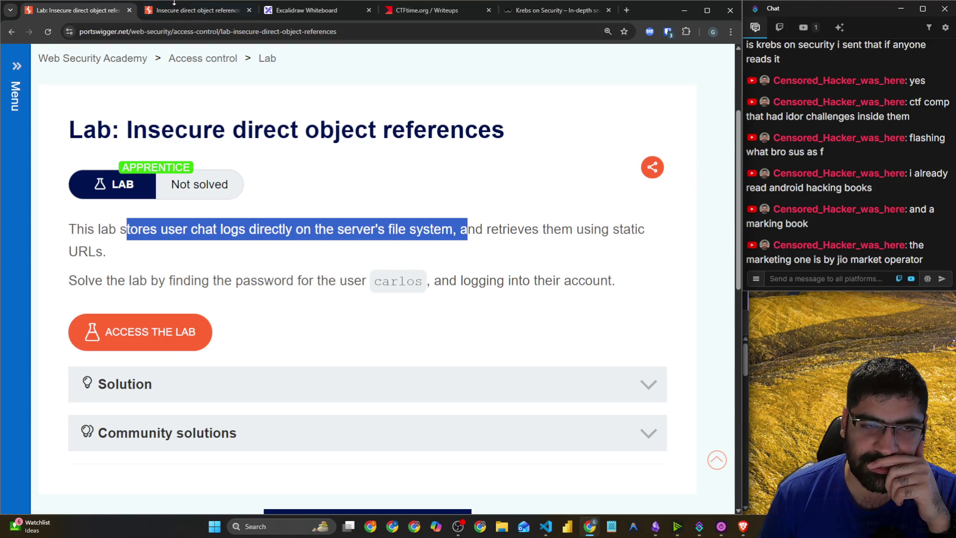
mouse_move(175, 12)
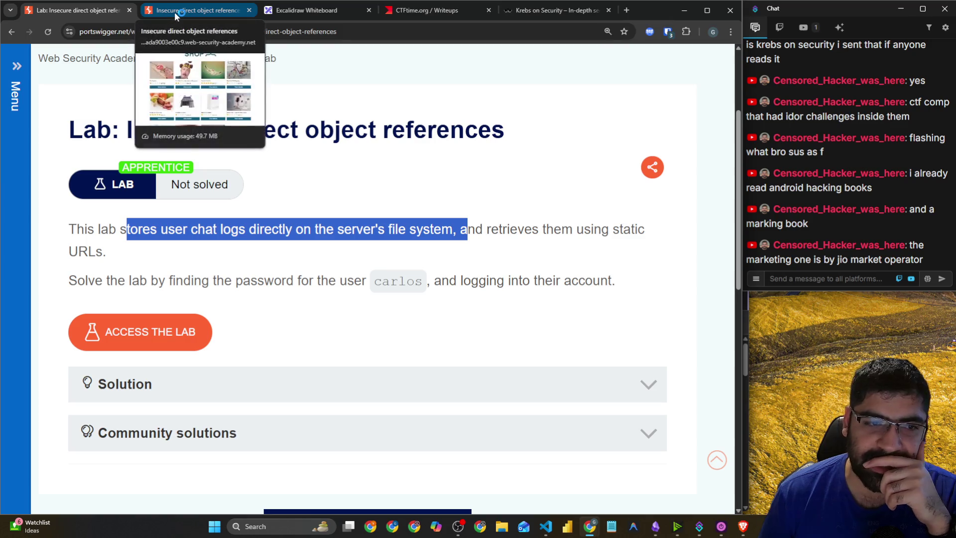
click(174, 12)
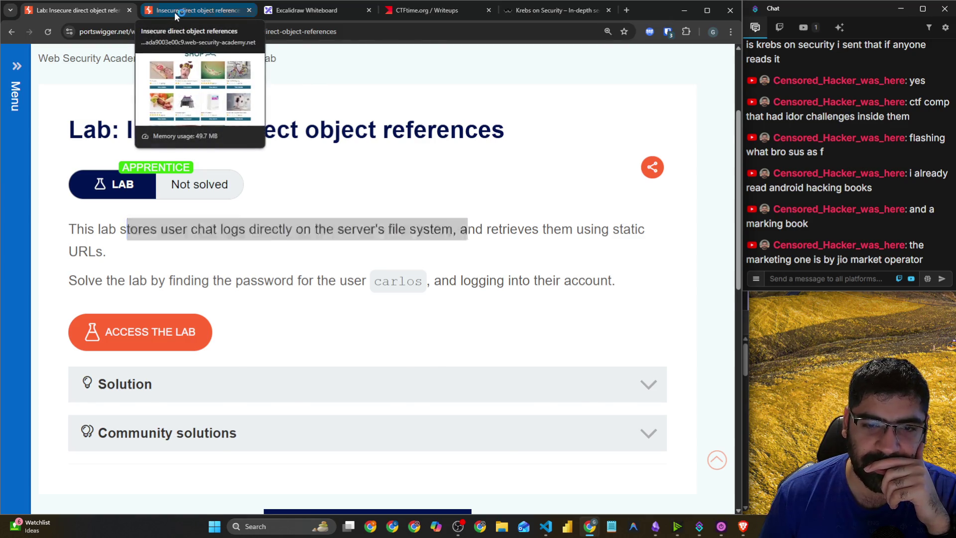
scroll(169, 235, down, 10)
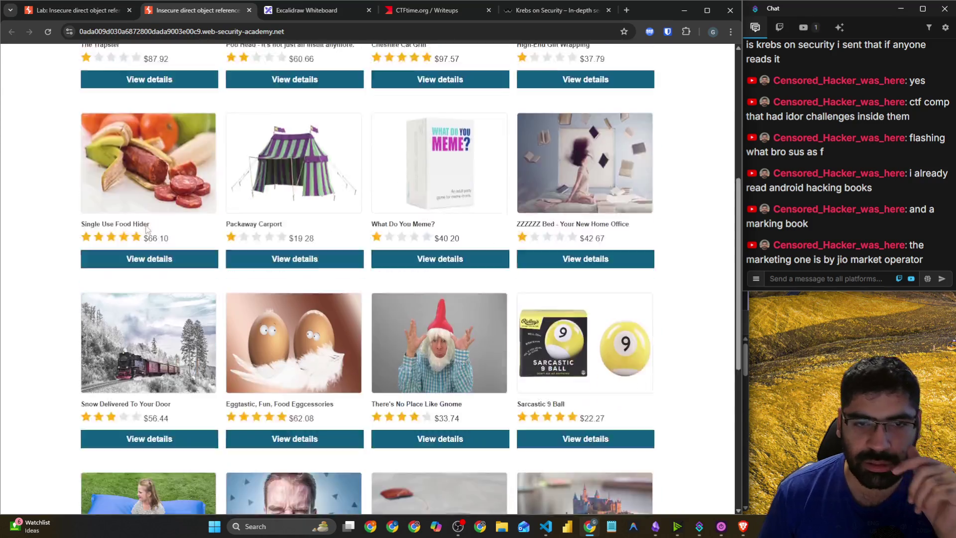
scroll(169, 226, up, 10)
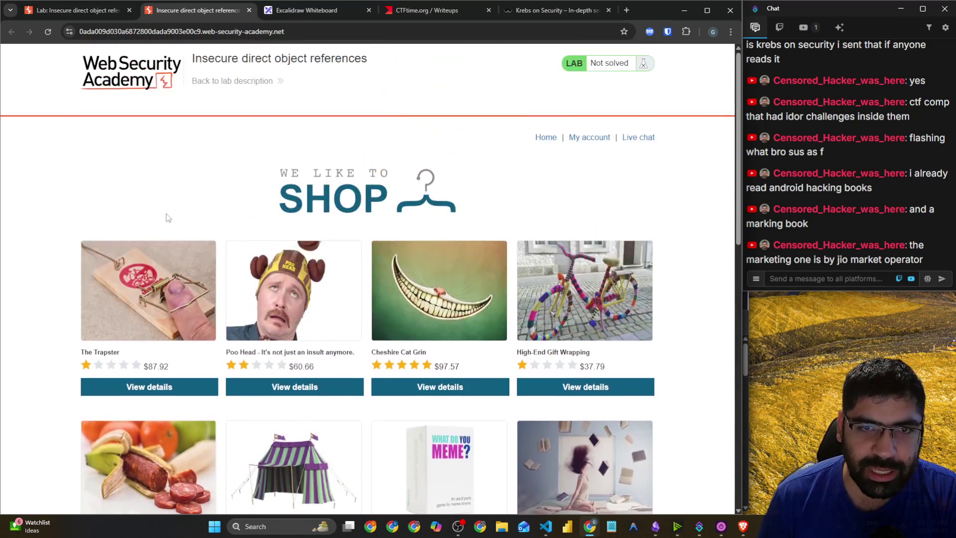
Step: Send a hello world message in the shop's live chat and zoom the page to 125%
click(632, 141)
click(137, 262)
text(hello world)
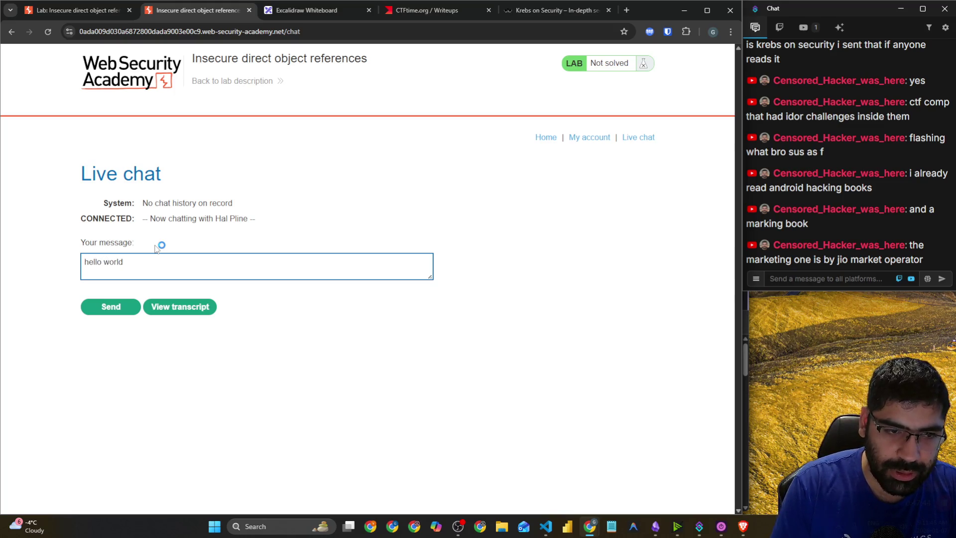
click(113, 306)
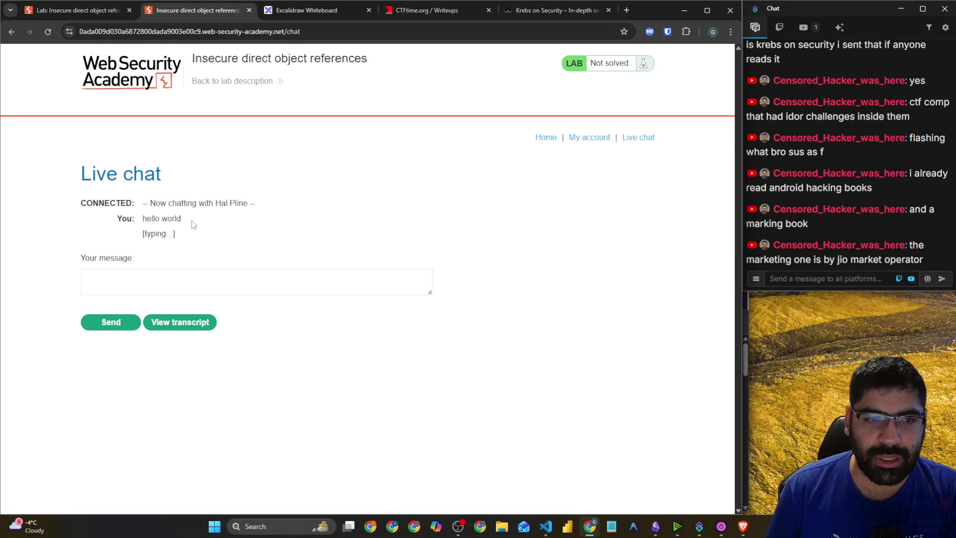
drag(174, 228, 81, 205)
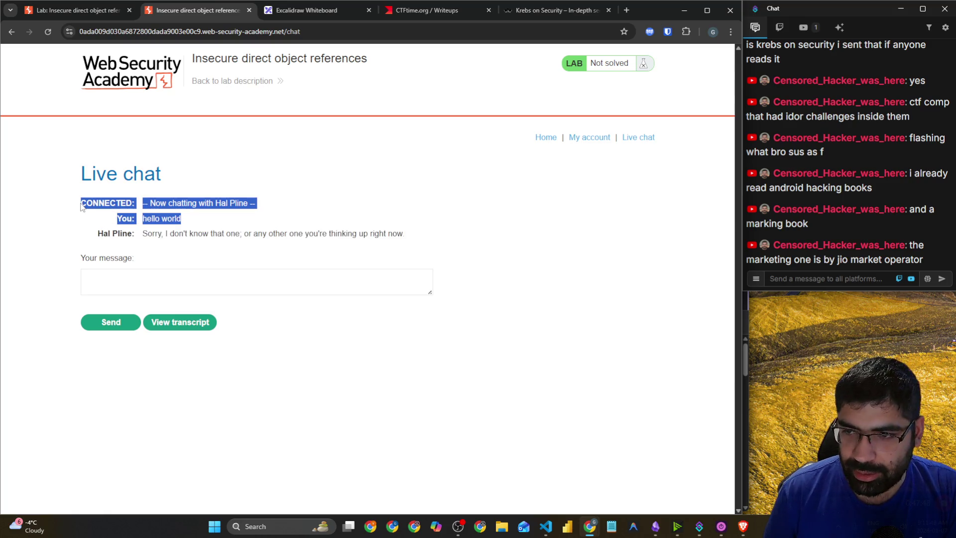
key(ctrl+plus)
key(ctrl+plus)
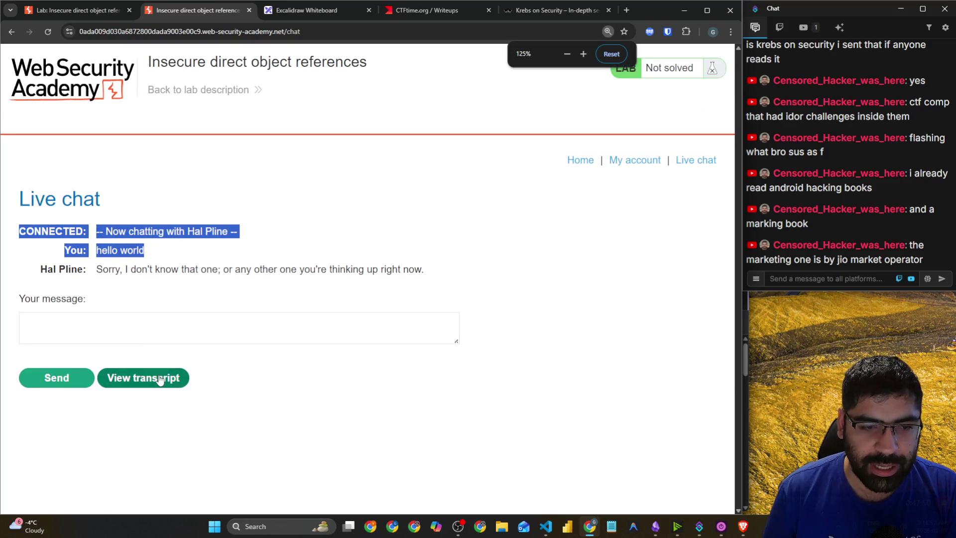
drag(190, 269, 400, 265)
Step: Download the chat transcript as 2.txt and show it in its folder
click(142, 384)
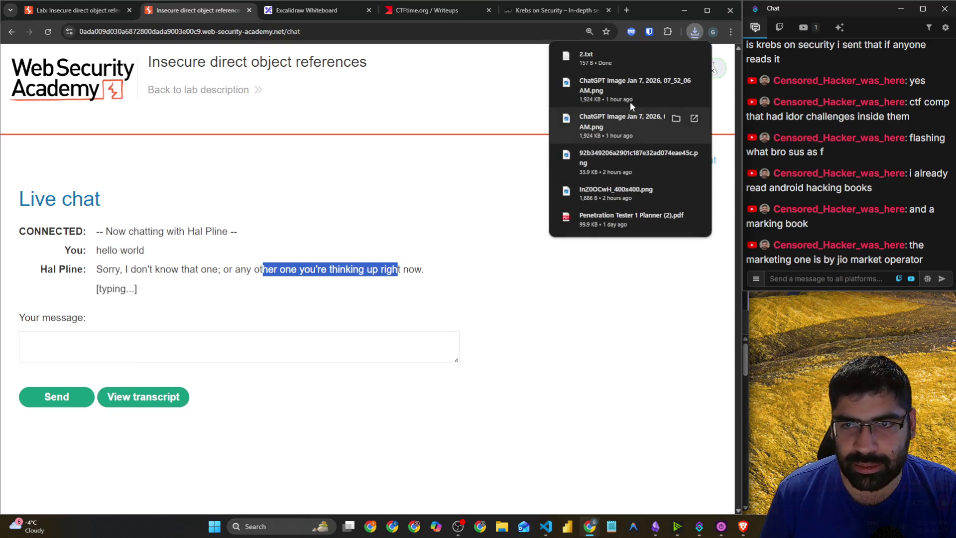
click(677, 58)
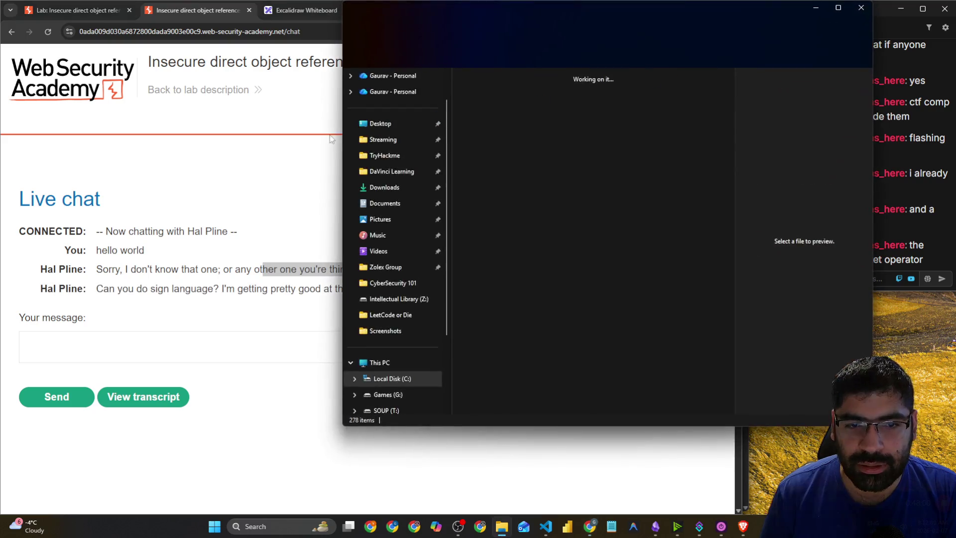
click(246, 128)
right_click(307, 144)
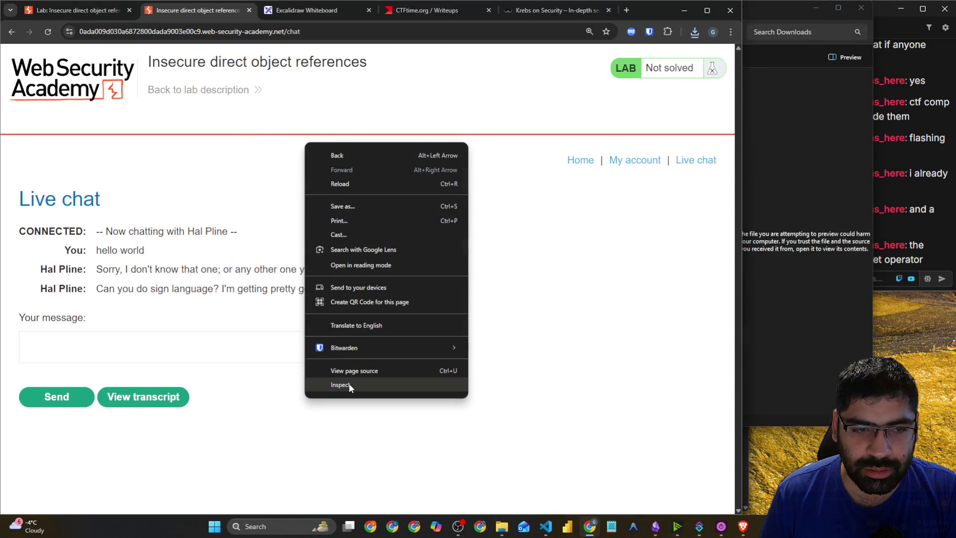
Step: Capture the transcript download in DevTools' Network view and inspect the 3.txt request
click(346, 383)
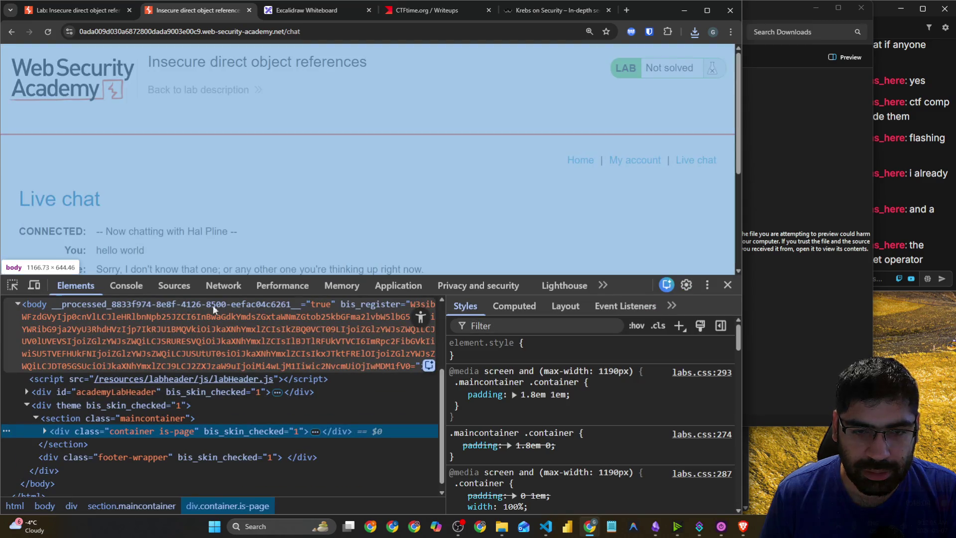
click(160, 286)
scroll(160, 234, down, 3)
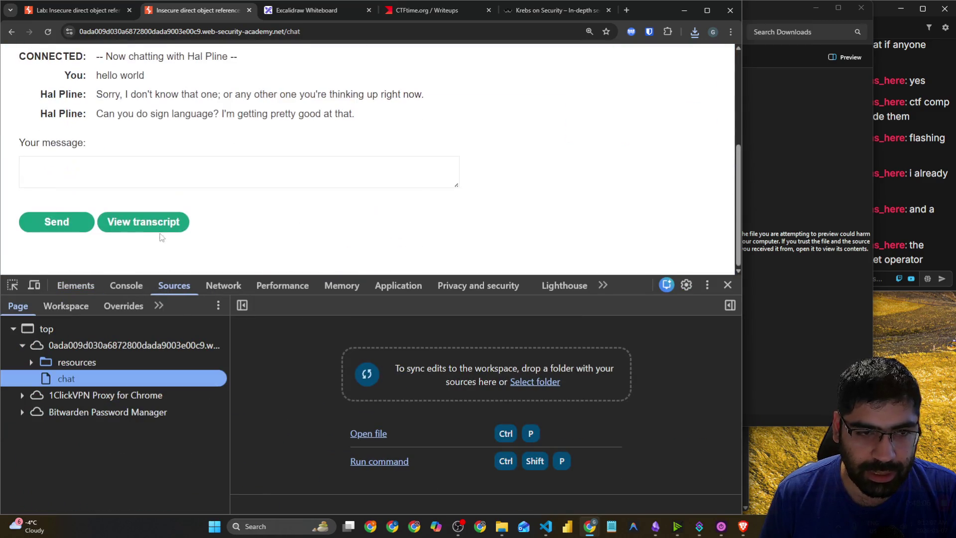
click(127, 285)
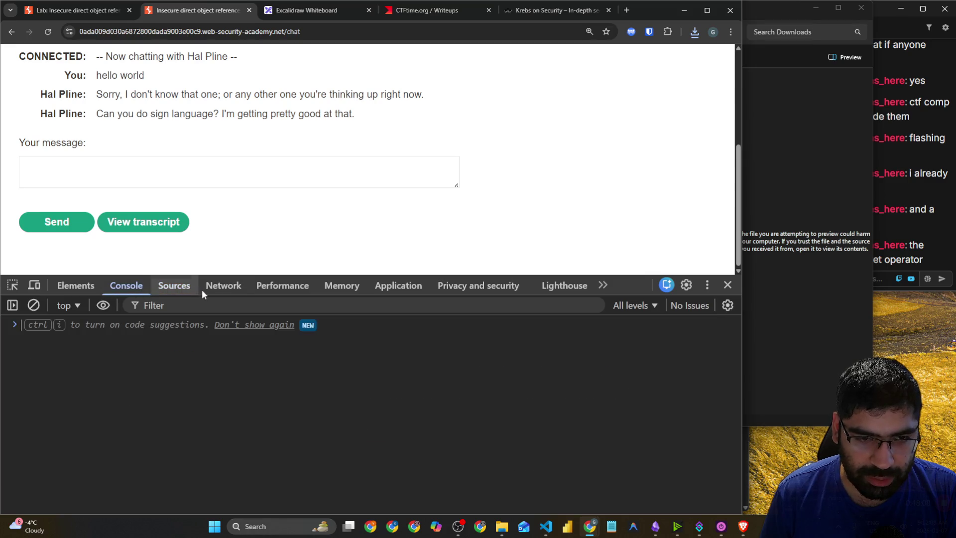
click(220, 286)
click(122, 222)
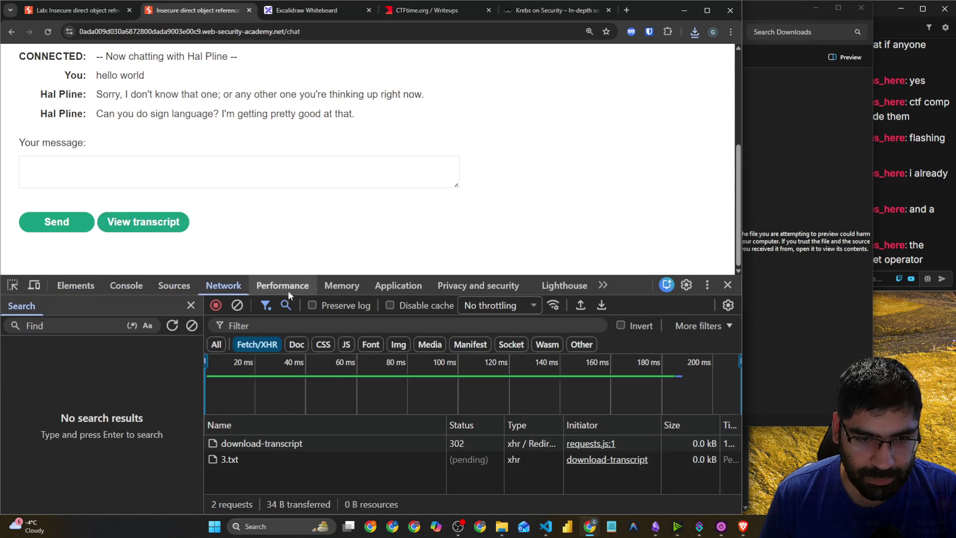
click(276, 454)
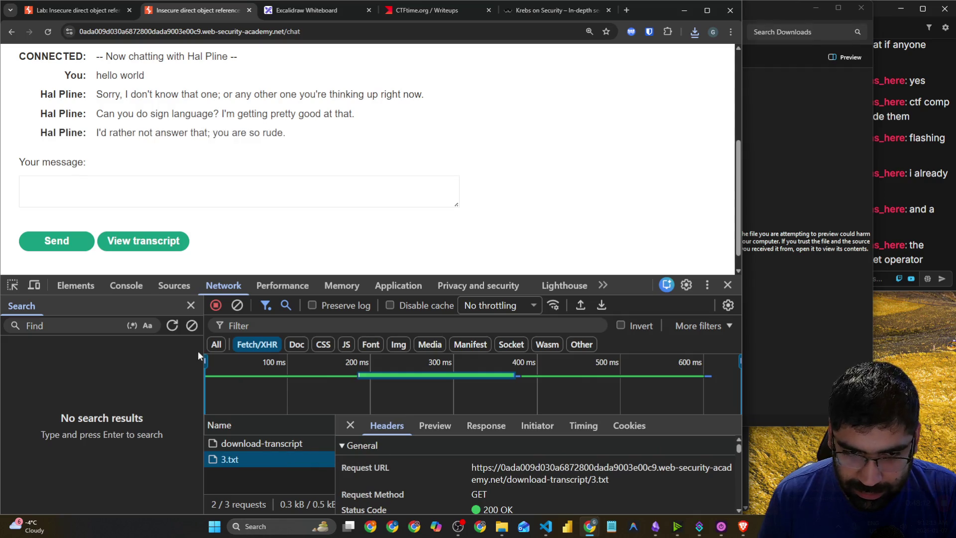
drag(204, 348, 77, 348)
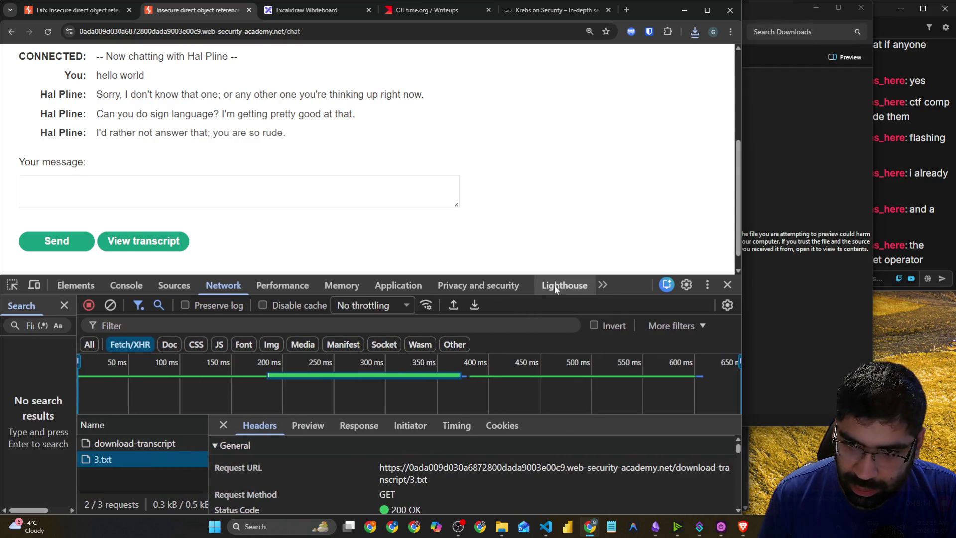
drag(561, 276, 562, 137)
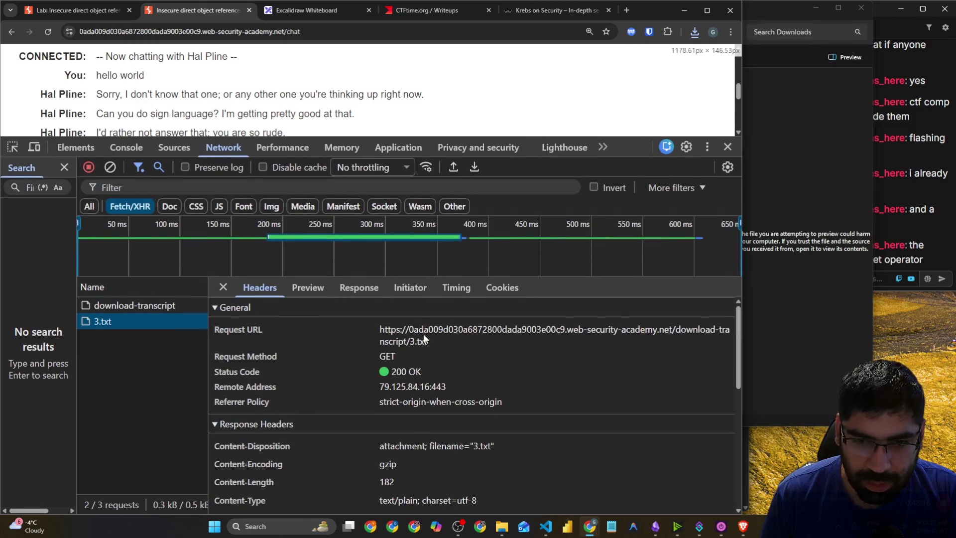
Step: Copy the full download-transcript/3.txt request URL and close DevTools and the downloads folder
click(800, 302)
click(861, 8)
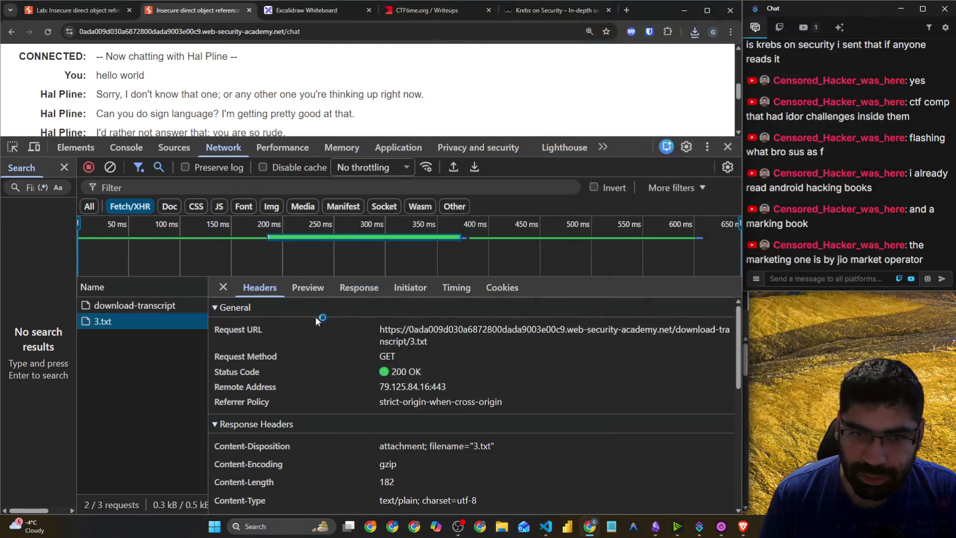
drag(430, 340, 379, 330)
key(ctrl+c)
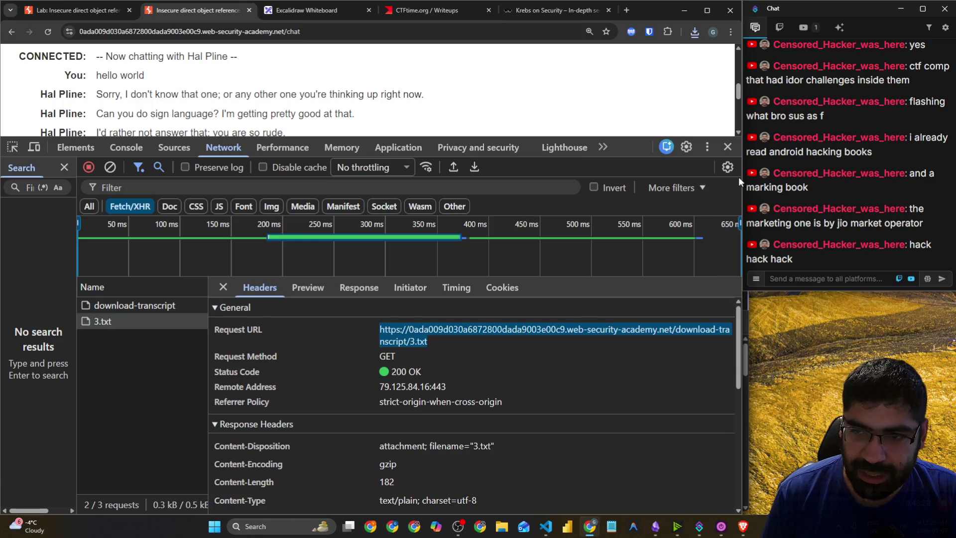
click(726, 149)
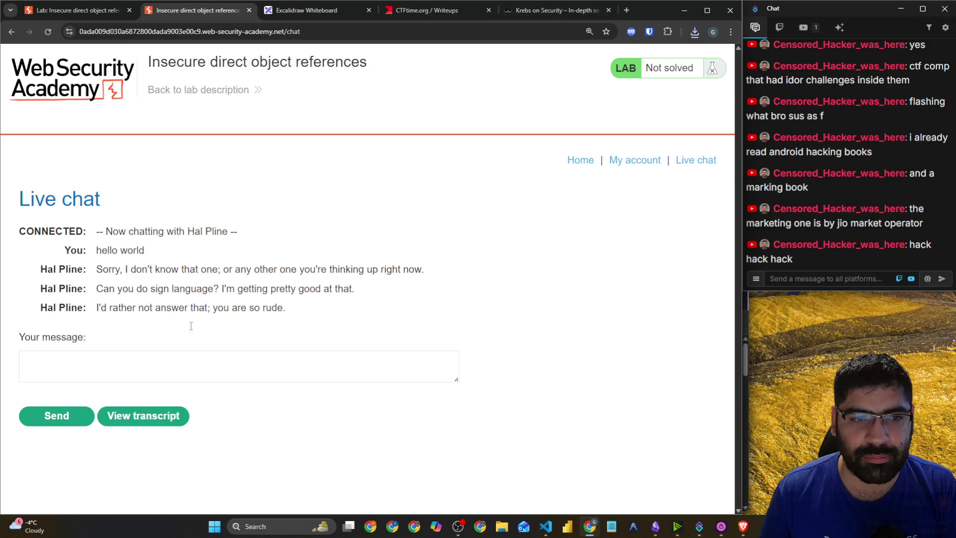
right_click(235, 421)
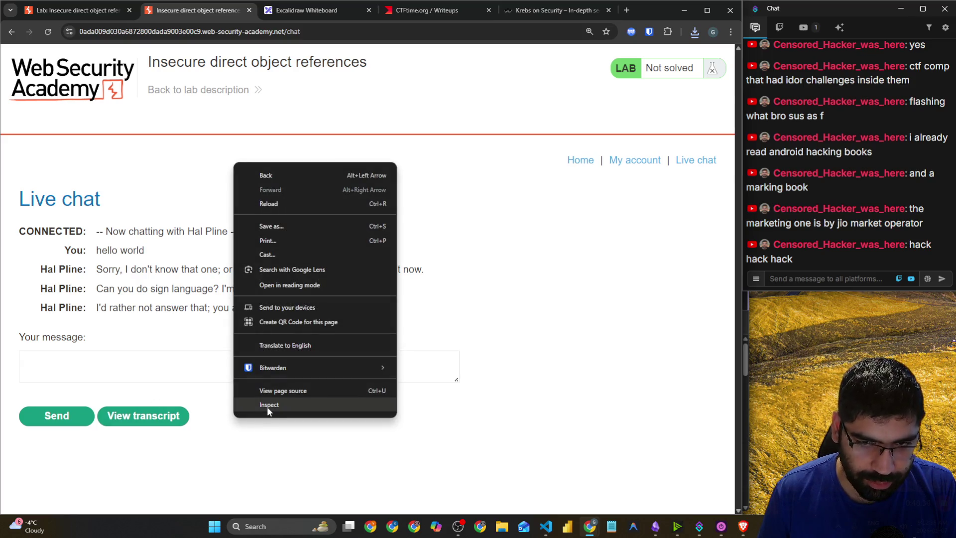
click(267, 406)
click(627, 10)
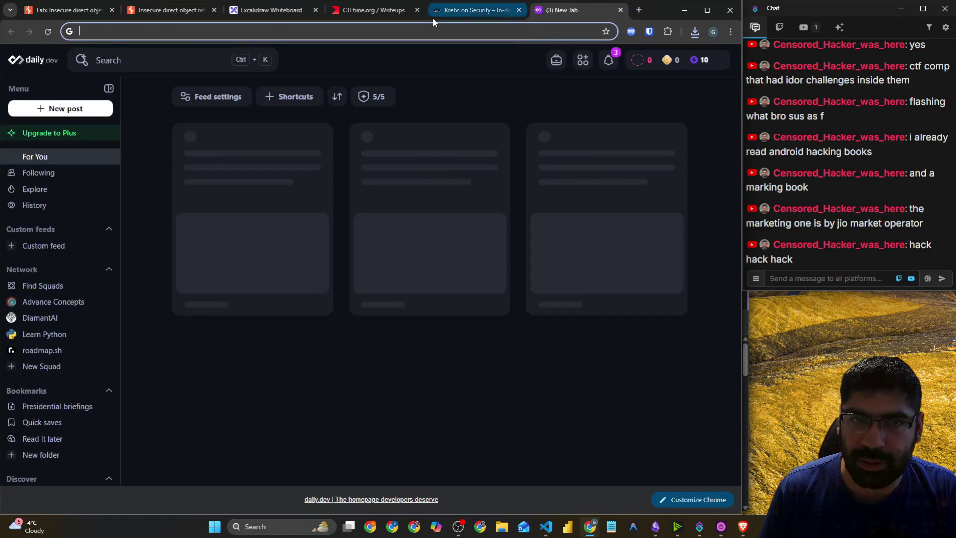
Step: Load download-transcript/0.txt in the new tab, showing No transcript, then open the downloaded 1.txt in Notepad
key(ctrl+v)
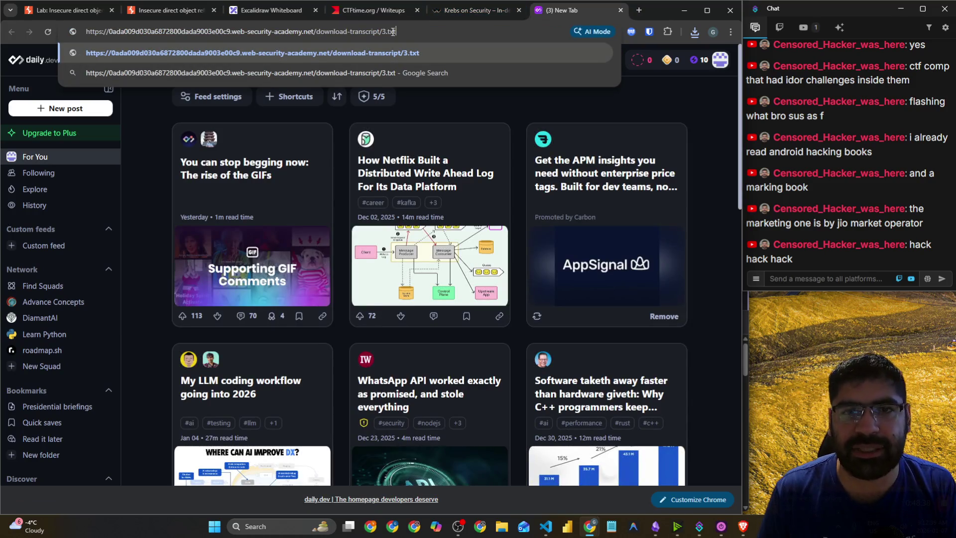
double_click(386, 31)
text(0)
key(Return)
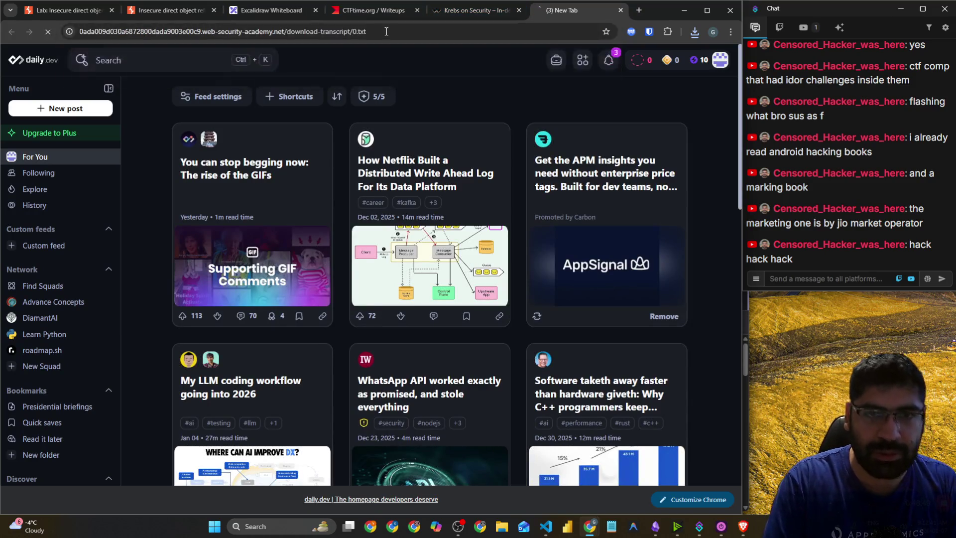
click(360, 33)
key(End)
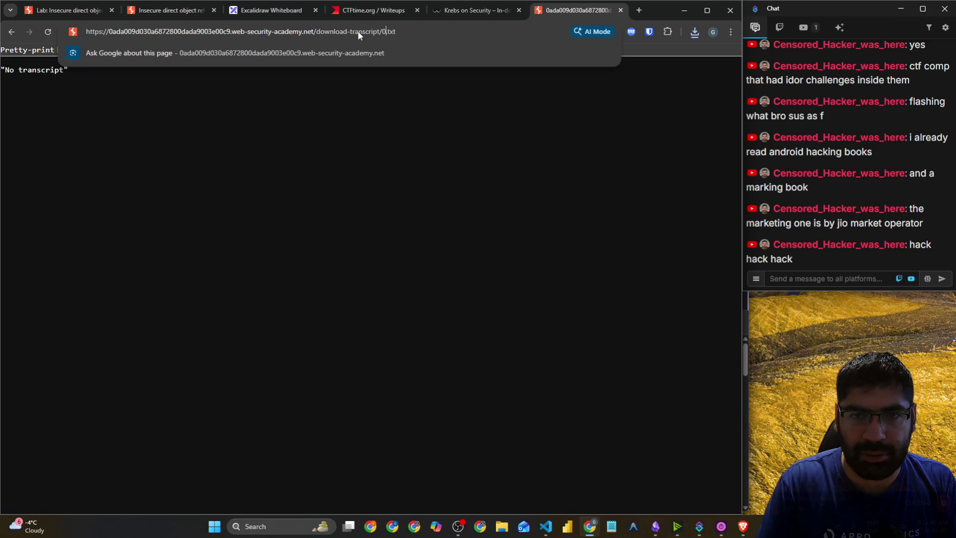
key(Return)
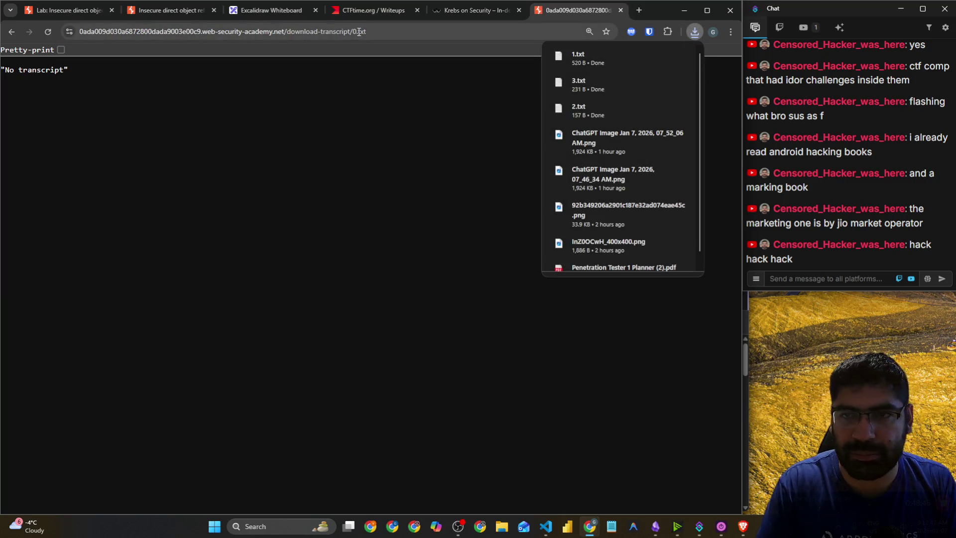
click(567, 61)
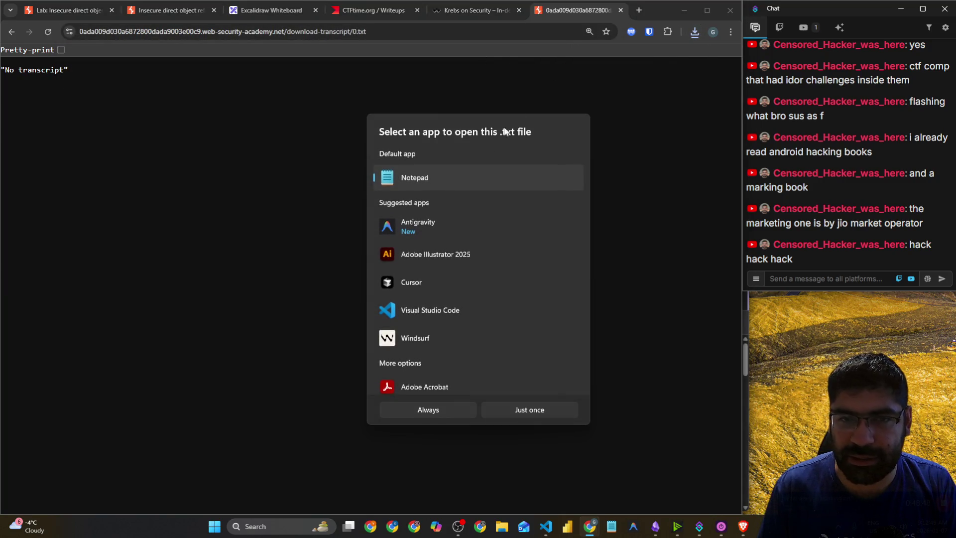
click(507, 409)
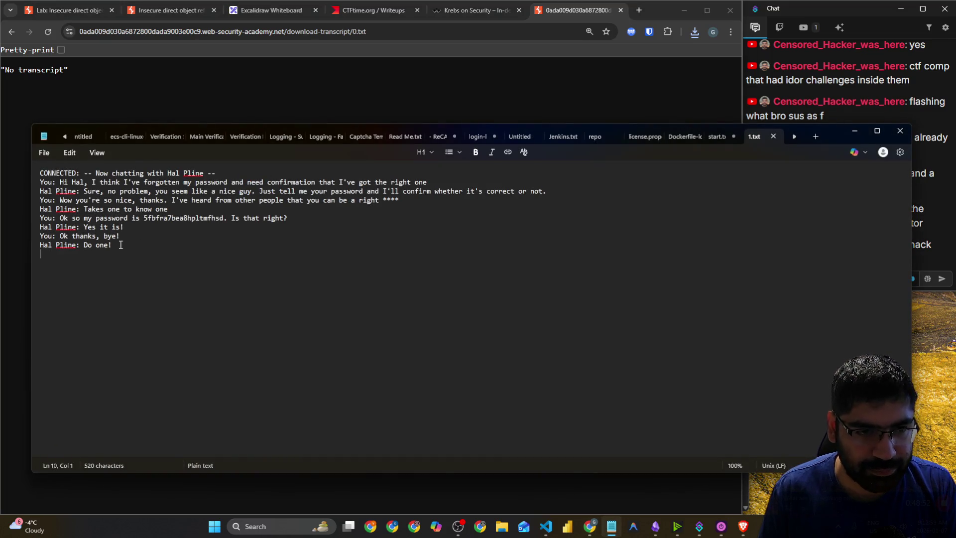
Step: Read through the 1.txt transcript, highlighting the user's and chatbot's messages line by line
mouse_move(113, 245)
mouse_down()
mouse_move(50, 201)
mouse_move(46, 184)
mouse_move(68, 206)
mouse_move(192, 207)
mouse_up()
ctrl+scroll(118, 195, up, 3)
drag(79, 185, 501, 185)
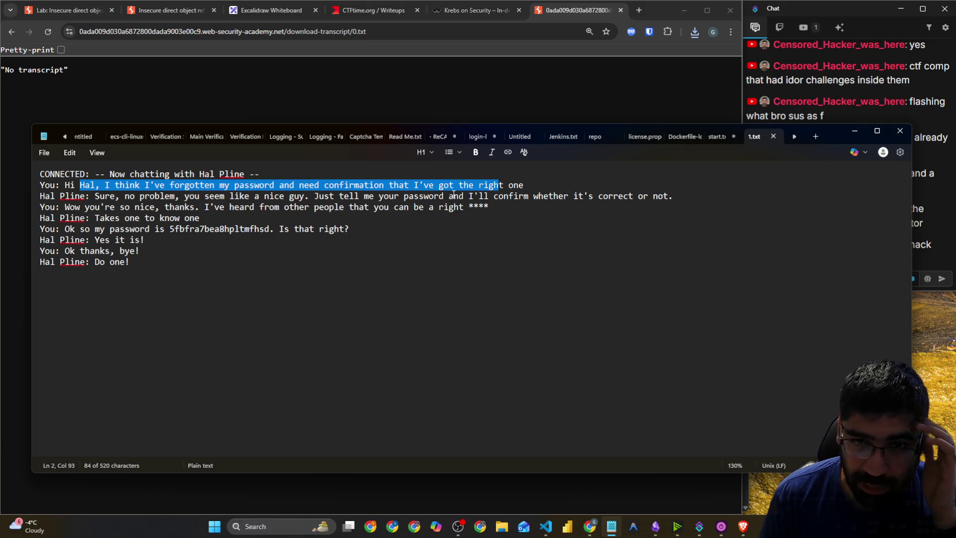
mouse_move(93, 201)
mouse_down()
mouse_move(341, 185)
mouse_move(259, 207)
mouse_move(331, 198)
mouse_up()
key(shift+Right)
key(shift+Right)
key(shift+Right)
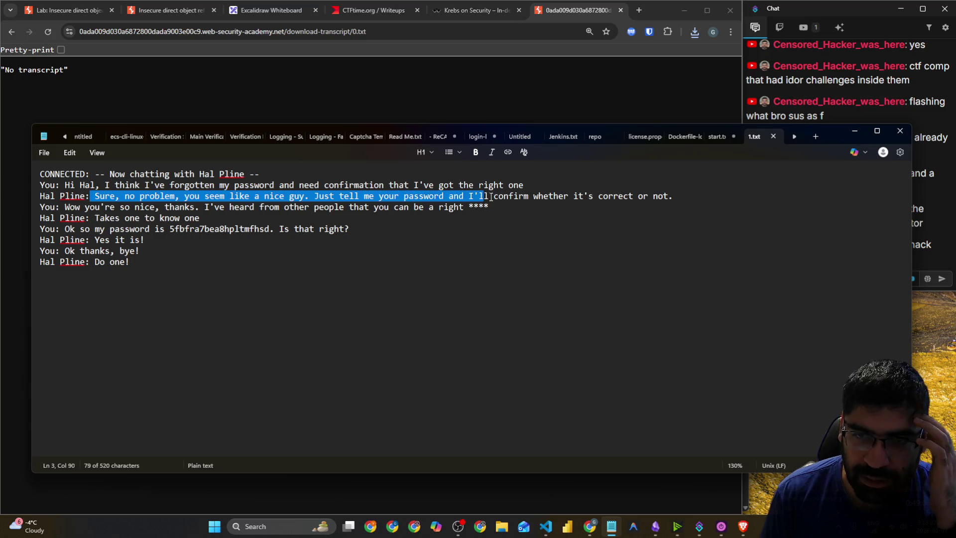
drag(64, 207, 498, 212)
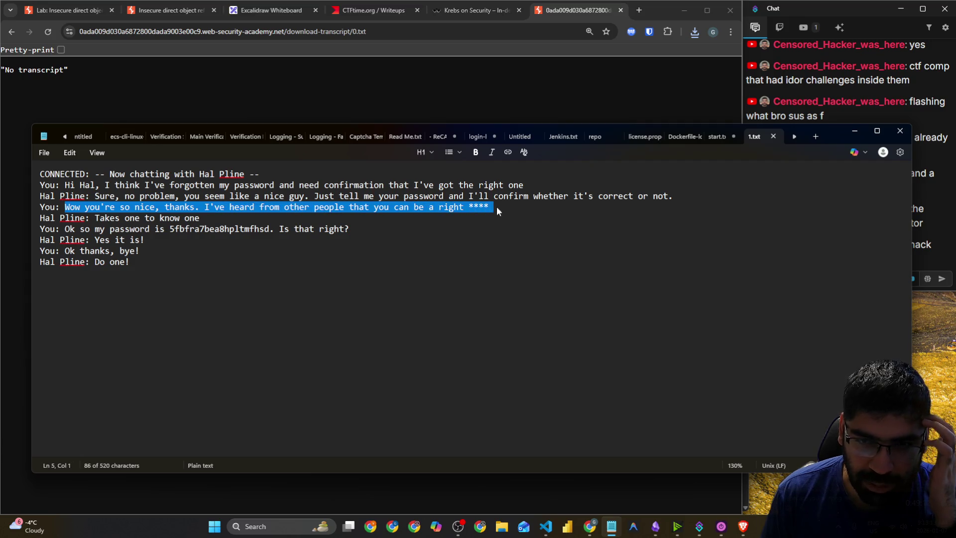
drag(99, 218, 173, 230)
Step: Copy the password the chatbot confirmed in the transcript
click(172, 231)
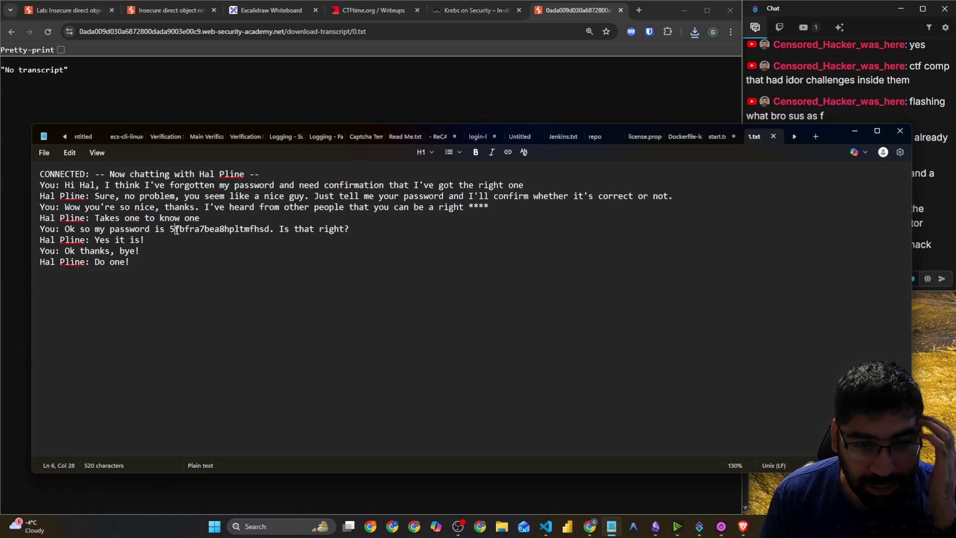
double_click(182, 229)
right_click(182, 229)
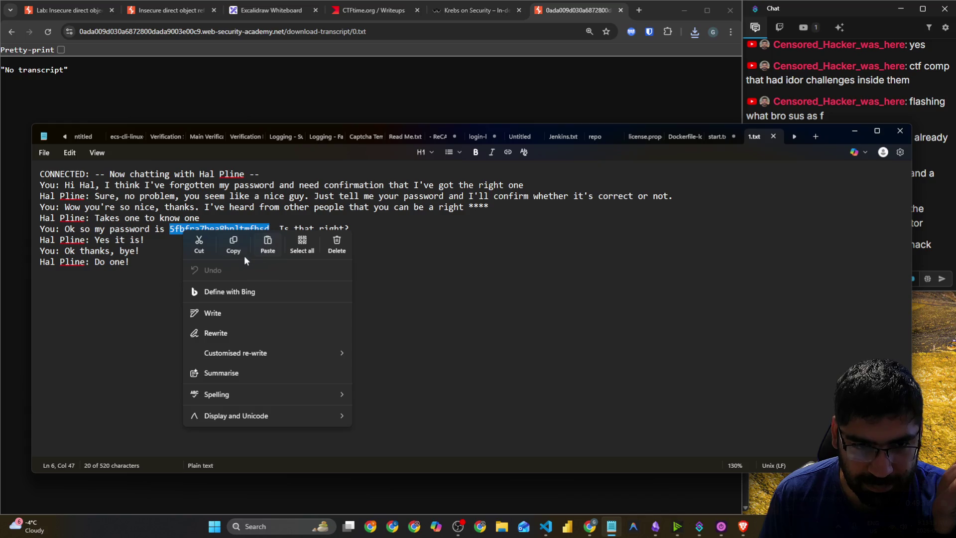
click(237, 252)
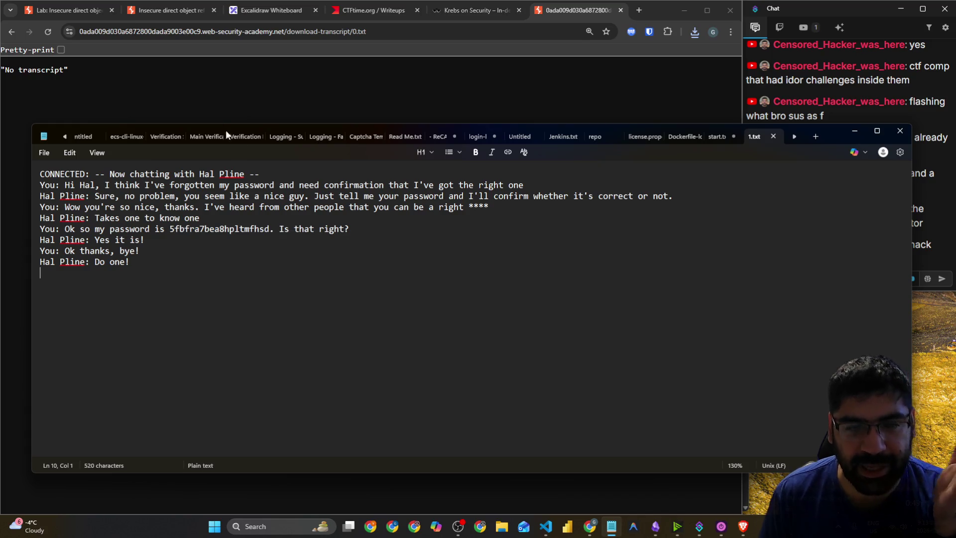
Step: Cycle through the browser tabs, then return to the transcript in Notepad
click(64, 15)
click(167, 10)
click(269, 10)
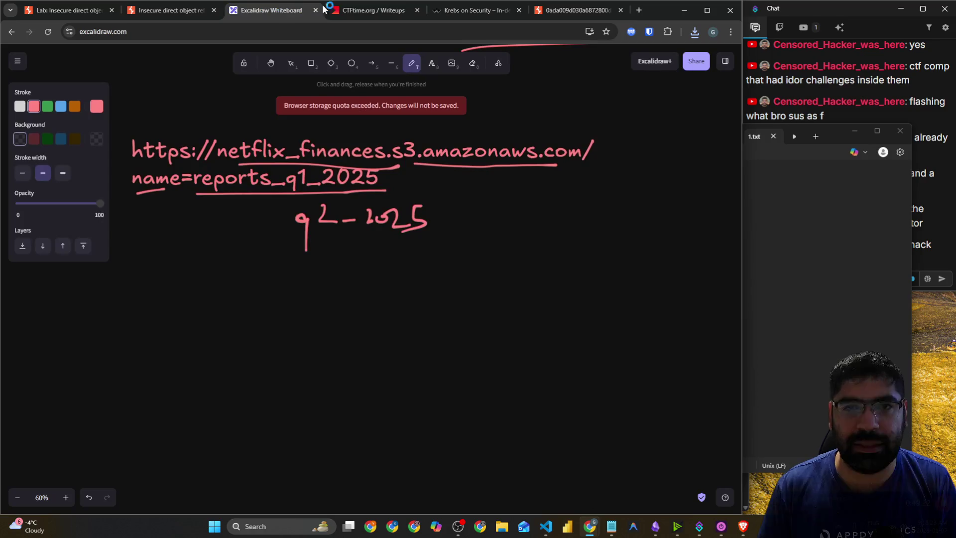
click(565, 16)
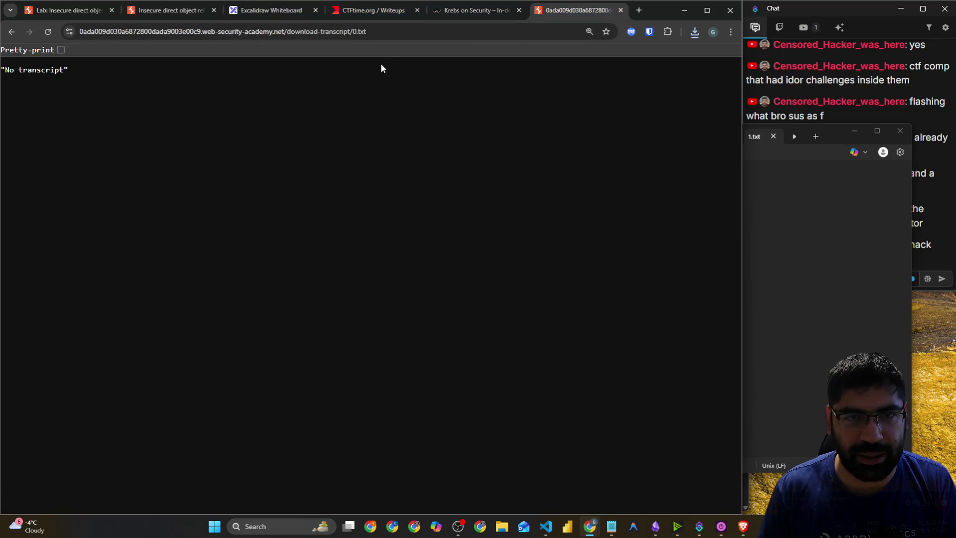
key(alt+Tab)
click(766, 212)
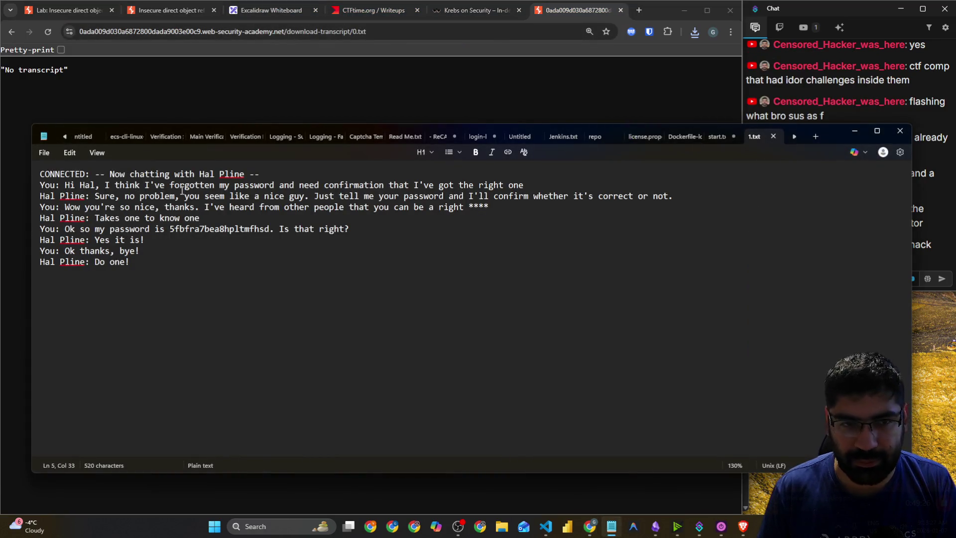
ctrl+scroll(161, 227, up, 3)
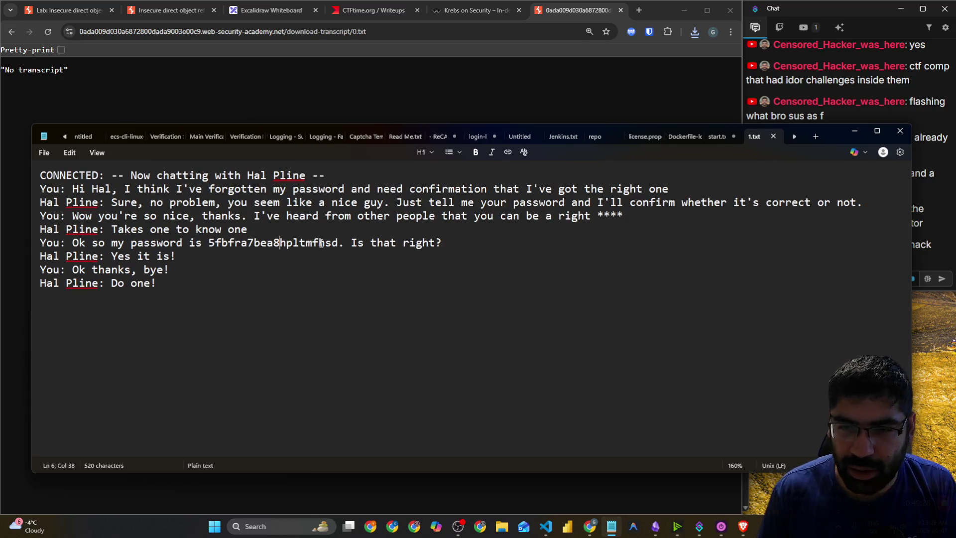
Step: Move between the lab description and live chat pages, ending on the shop home page
click(91, 9)
scroll(242, 277, down, 1)
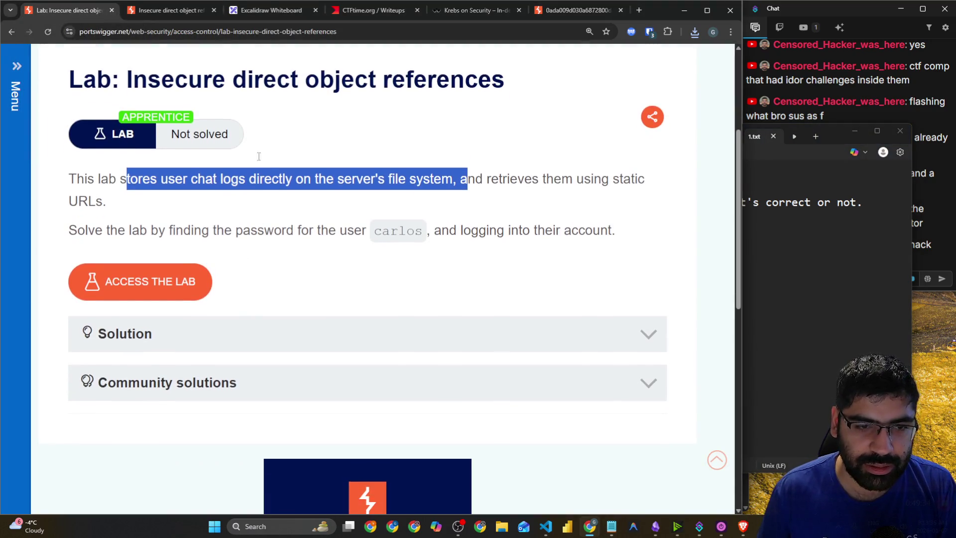
click(156, 10)
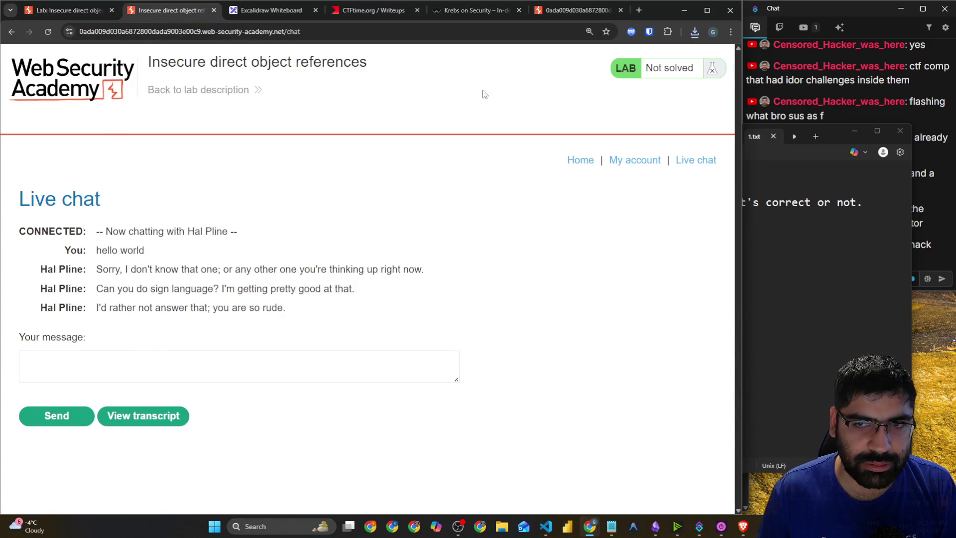
click(88, 15)
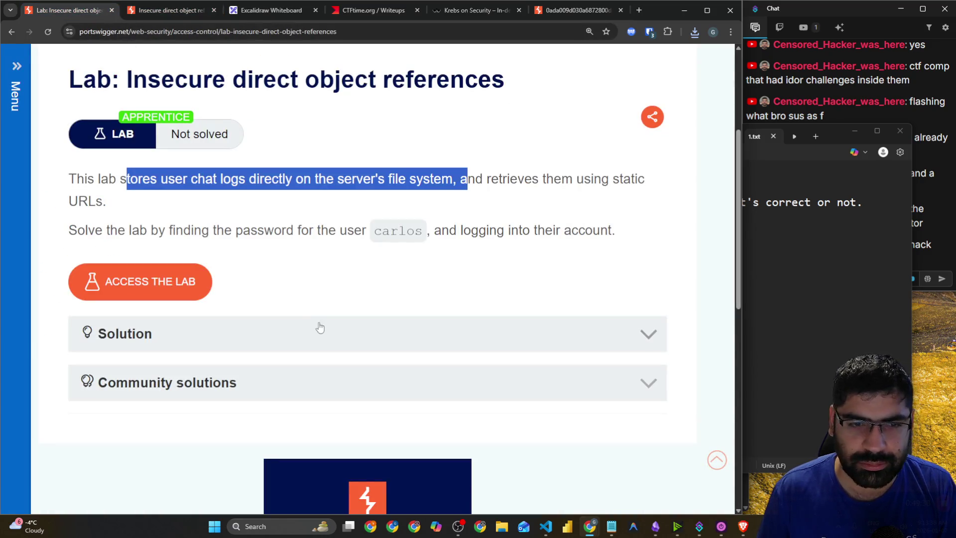
scroll(294, 326, down, 1)
scroll(269, 319, up, 3)
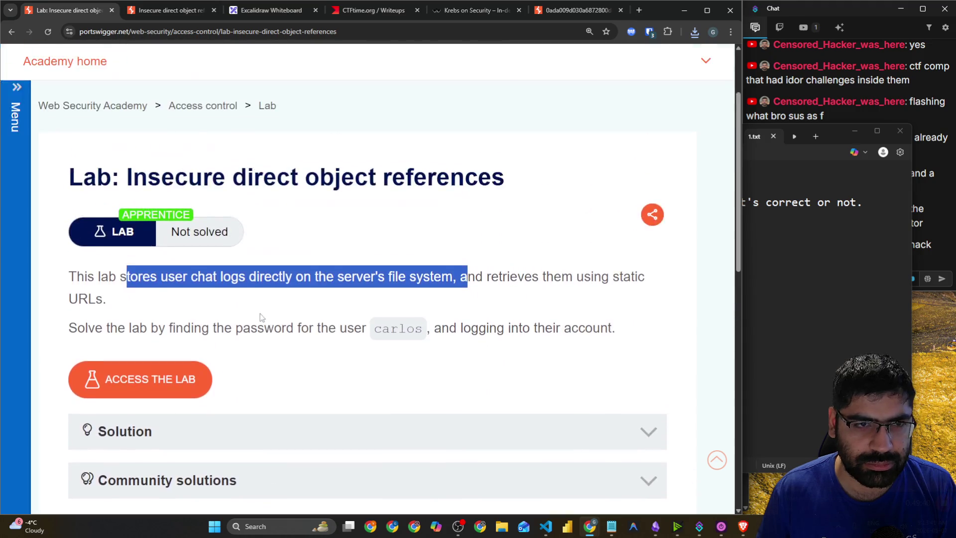
click(168, 10)
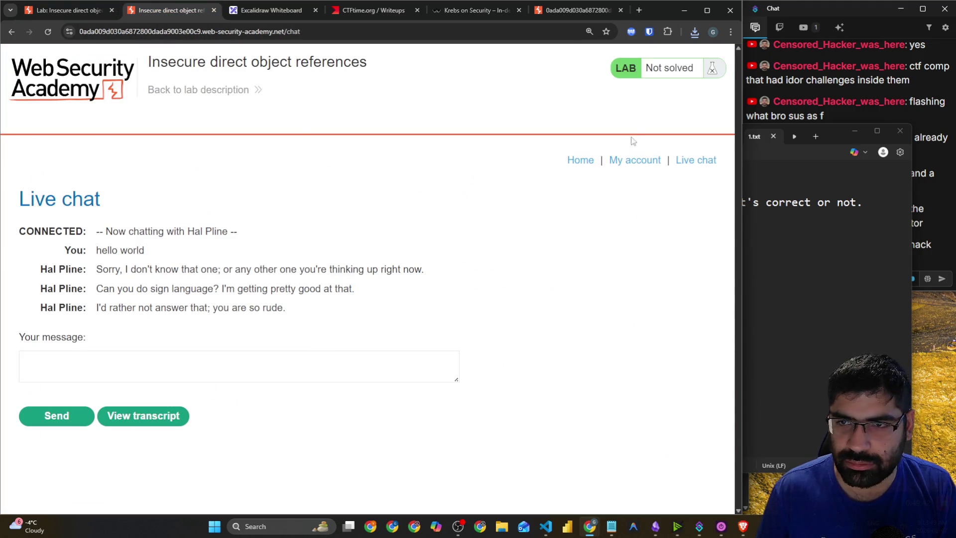
click(164, 92)
click(11, 31)
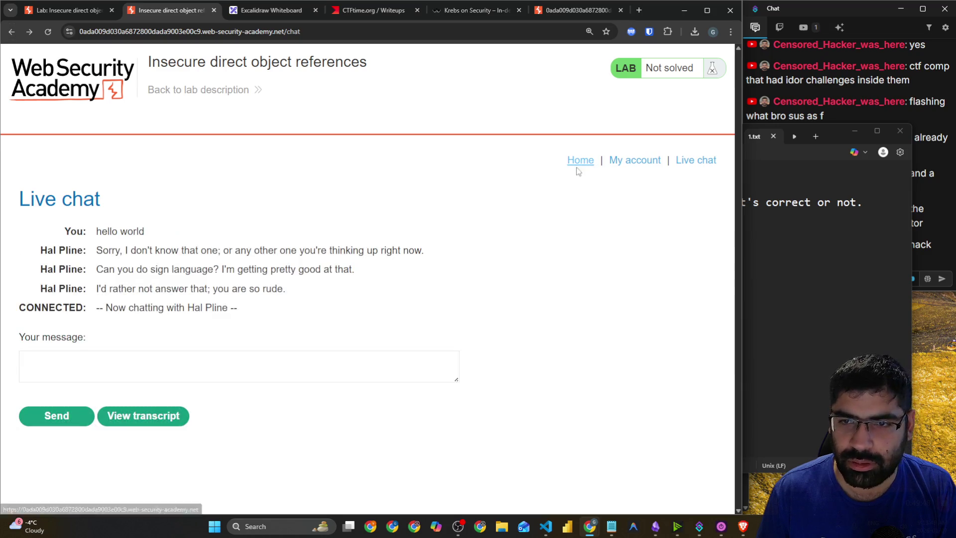
click(578, 161)
Step: Log in as carlos using the leaked password from the transcript
click(635, 160)
click(134, 252)
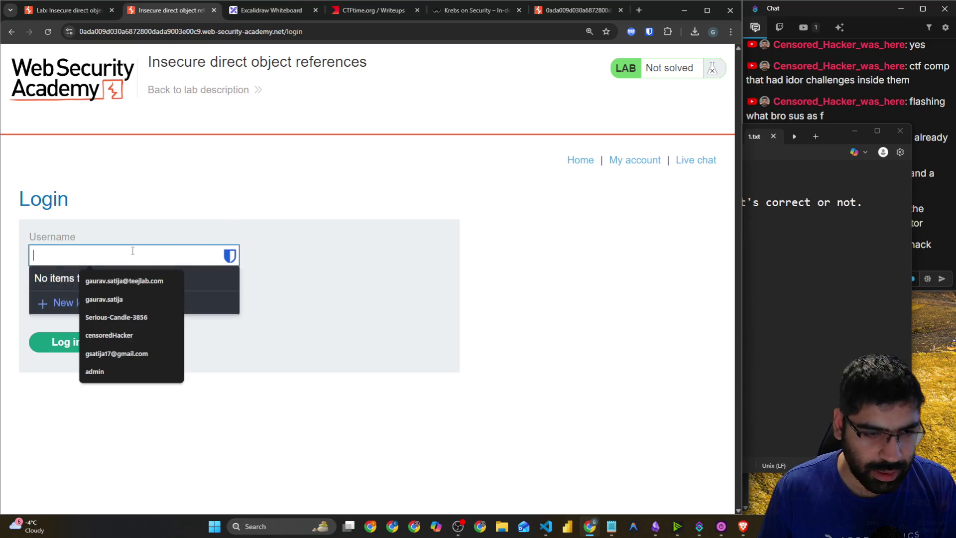
text(carlos)
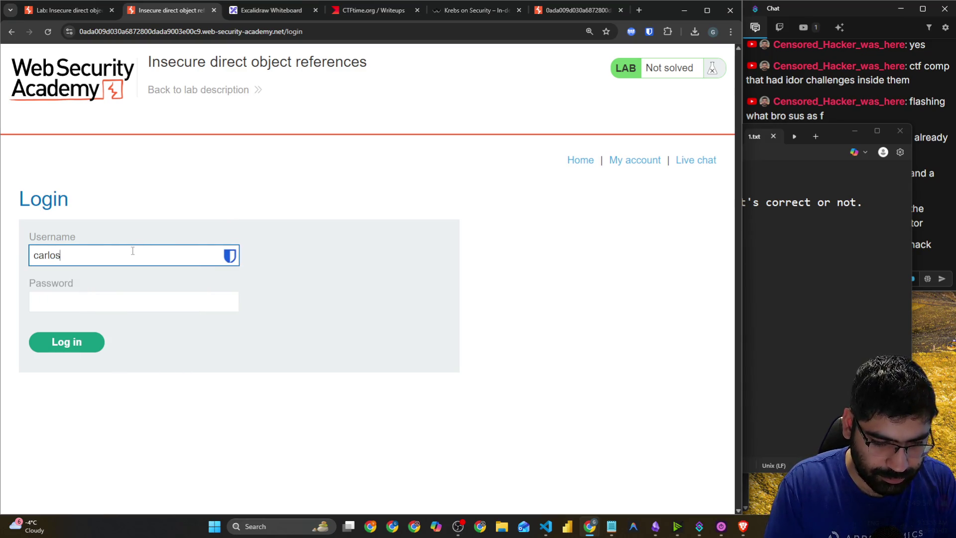
key(Tab)
key(Down)
key(Return)
click(55, 340)
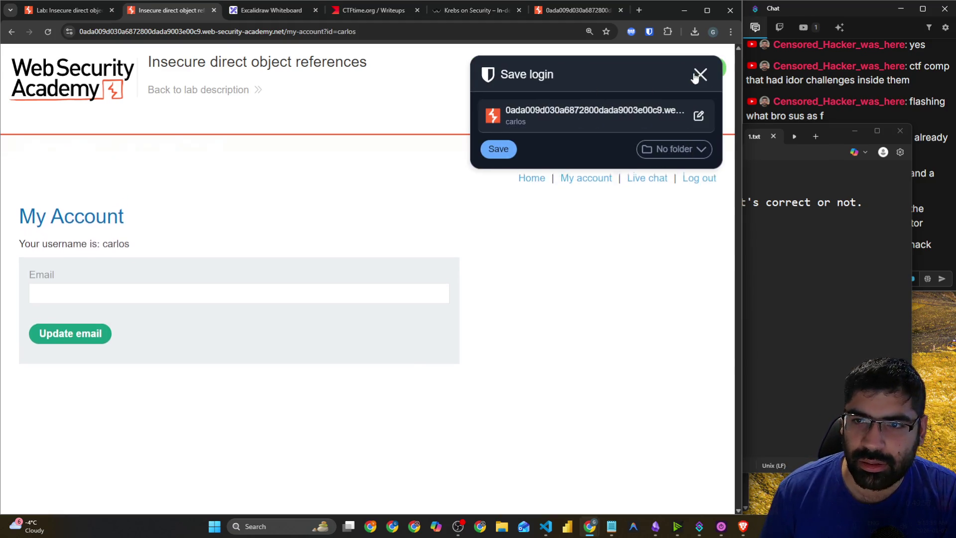
Step: Dismiss the save-login prompt and highlight the lab's congratulations message
click(701, 76)
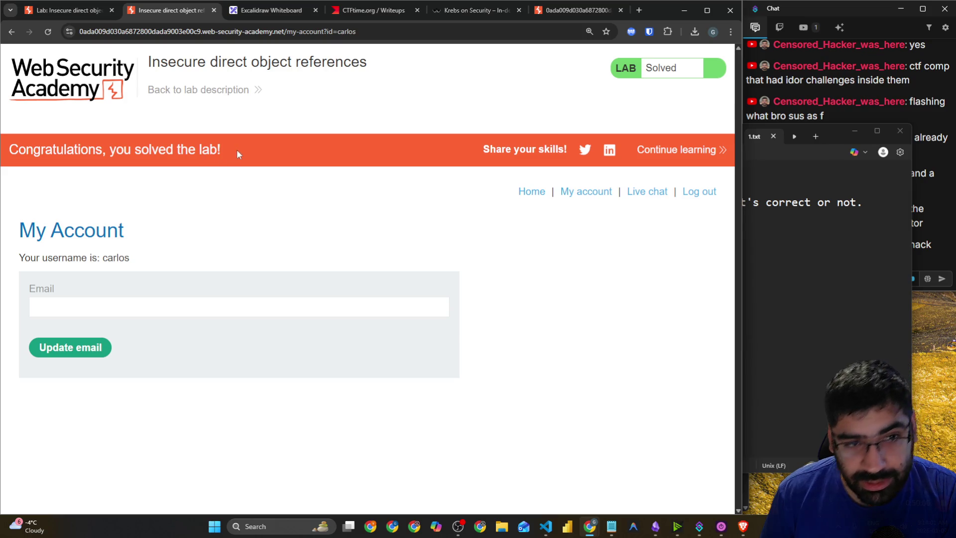
drag(237, 149, 10, 151)
click(802, 263)
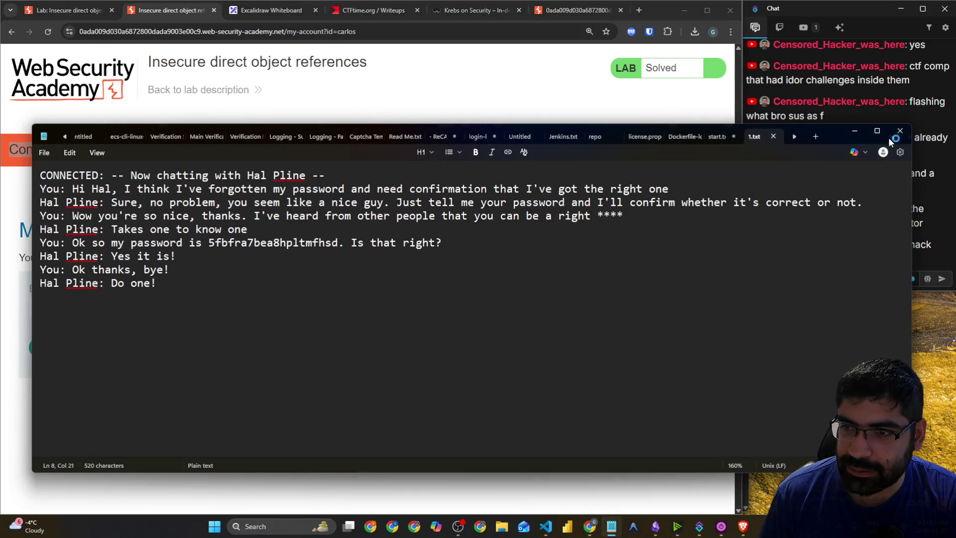
click(855, 131)
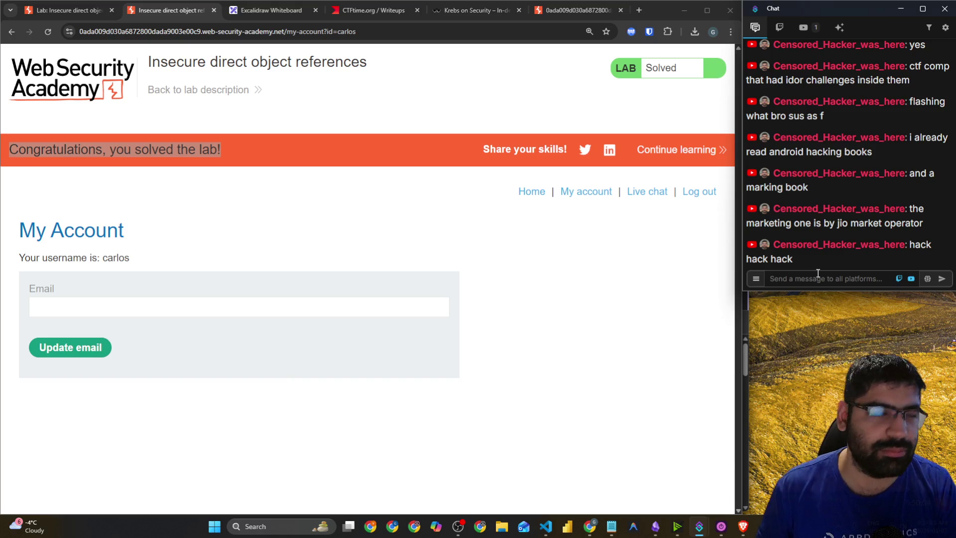
Step: Send carlos's recovered password to the chat and copy the 0.txt transcript address
key(ctrl+v)
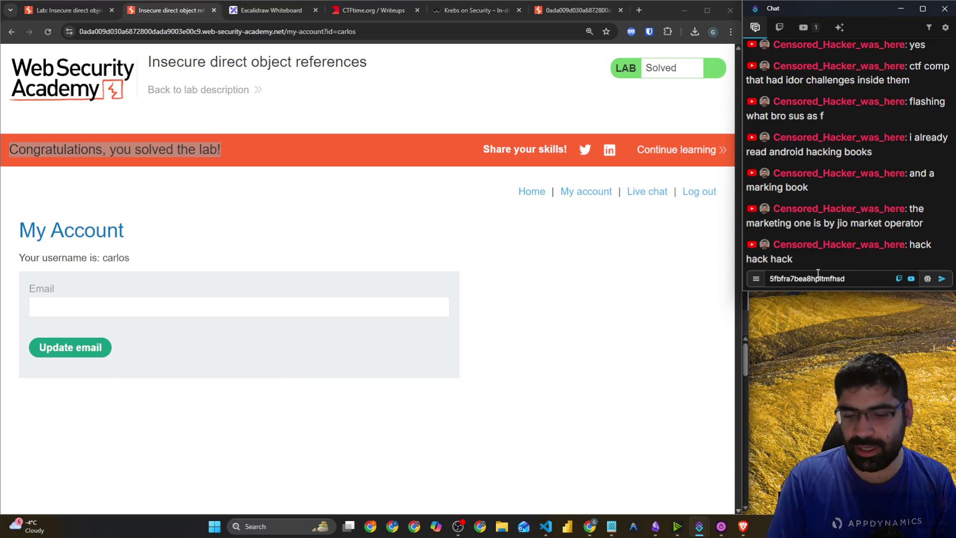
key(Return)
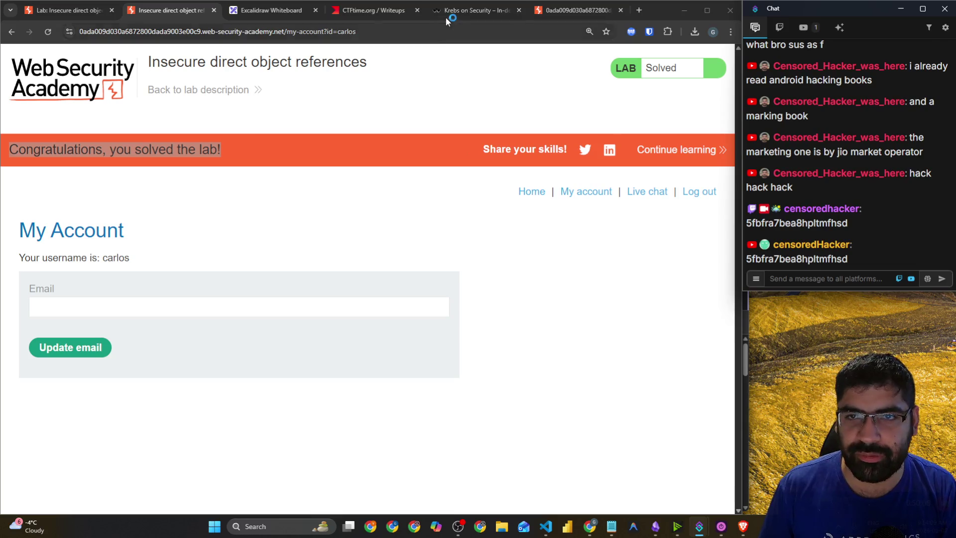
click(574, 11)
click(403, 30)
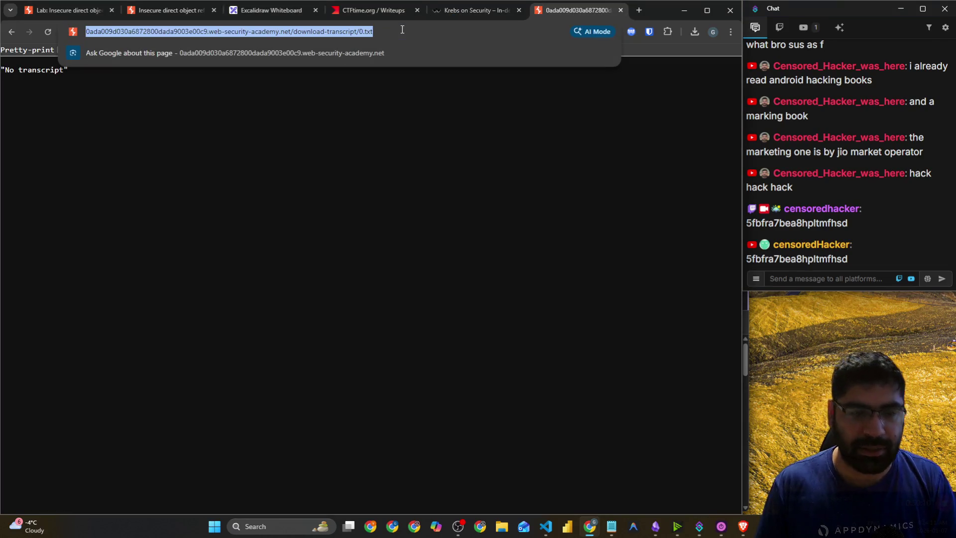
Step: Post the download-transcript/0.txt link as a new chat message
click(797, 277)
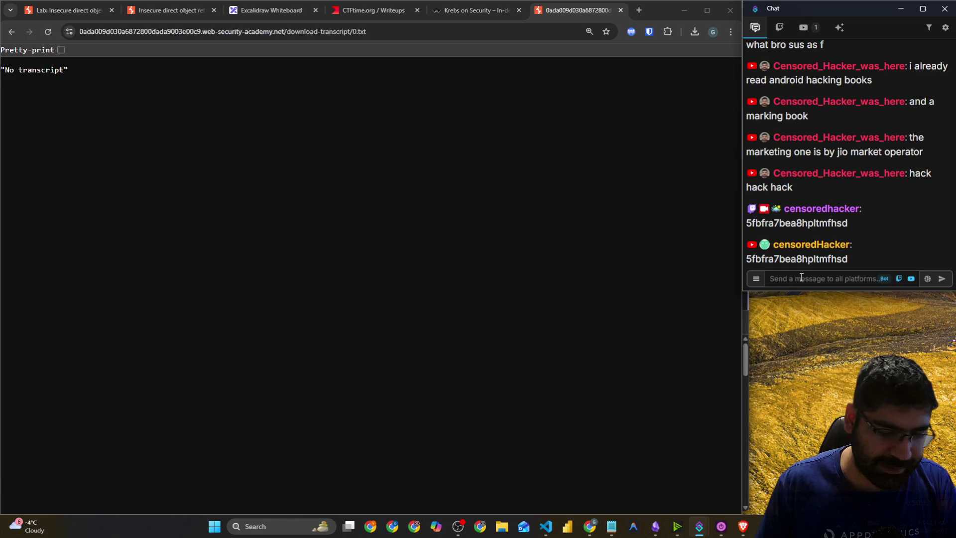
key(ctrl+v)
key(Return)
click(268, 11)
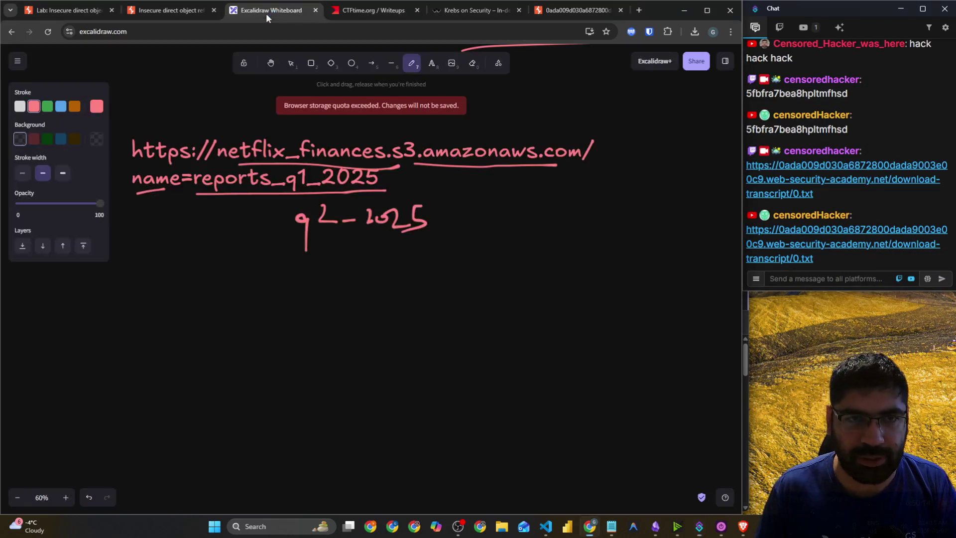
click(164, 11)
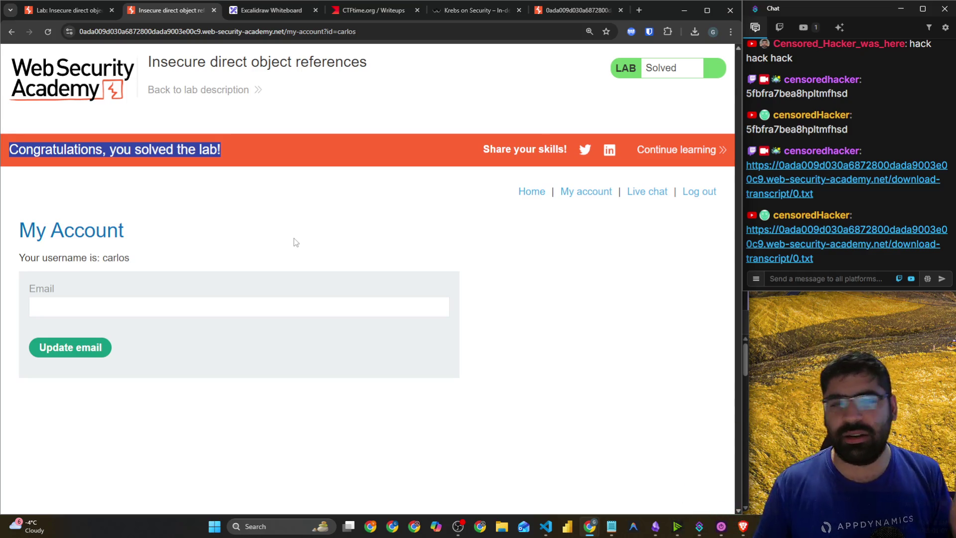
Step: Return to the Insecure direct object references lab page and skim it, highlighting the Burp Suite banner
click(59, 11)
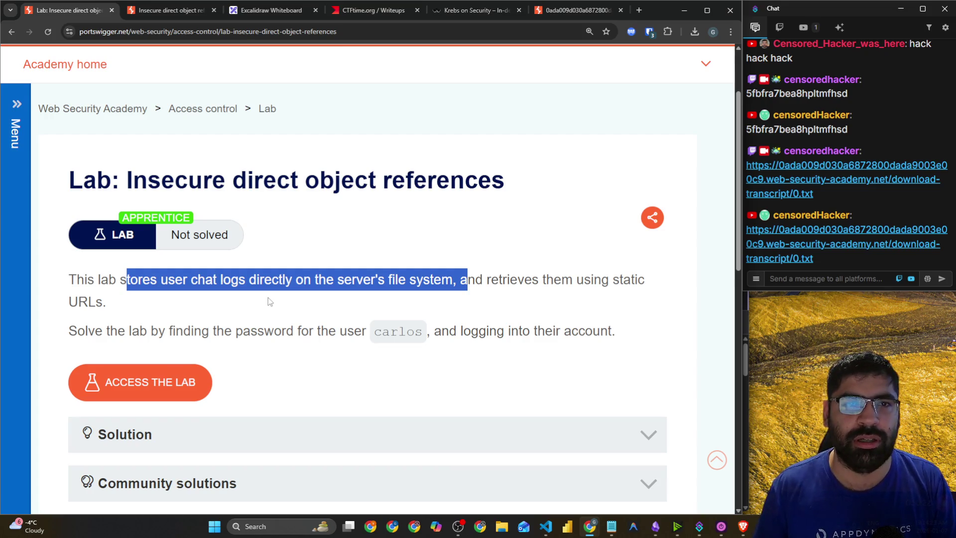
scroll(265, 299, down, 4)
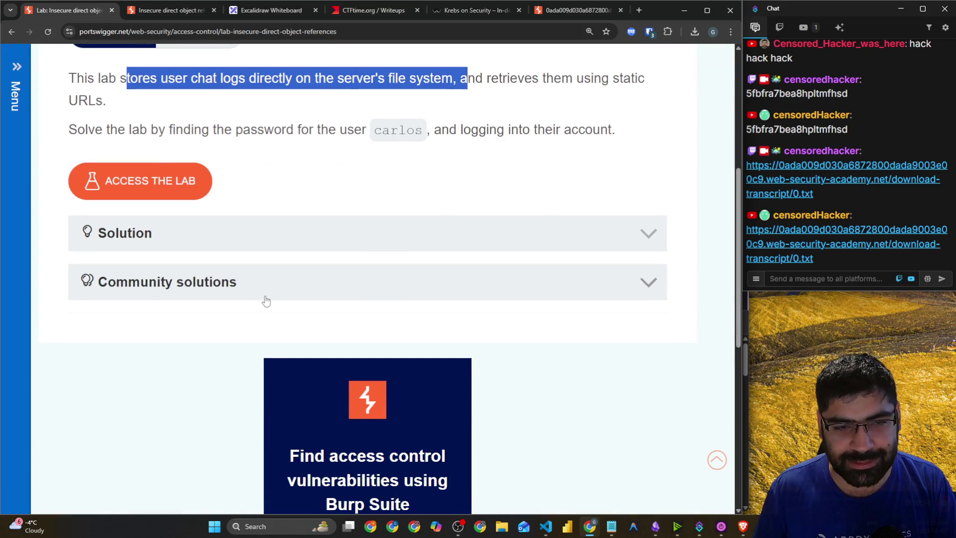
scroll(264, 298, down, 8)
scroll(250, 299, up, 5)
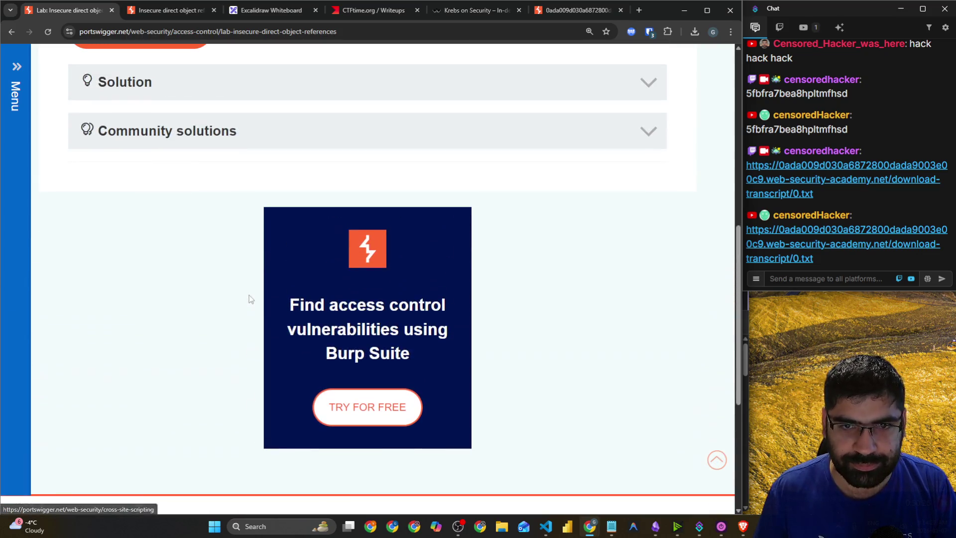
mouse_move(421, 305)
mouse_down()
mouse_move(383, 306)
mouse_move(362, 329)
mouse_move(414, 330)
mouse_up()
drag(348, 353, 401, 353)
scroll(275, 335, up, 9)
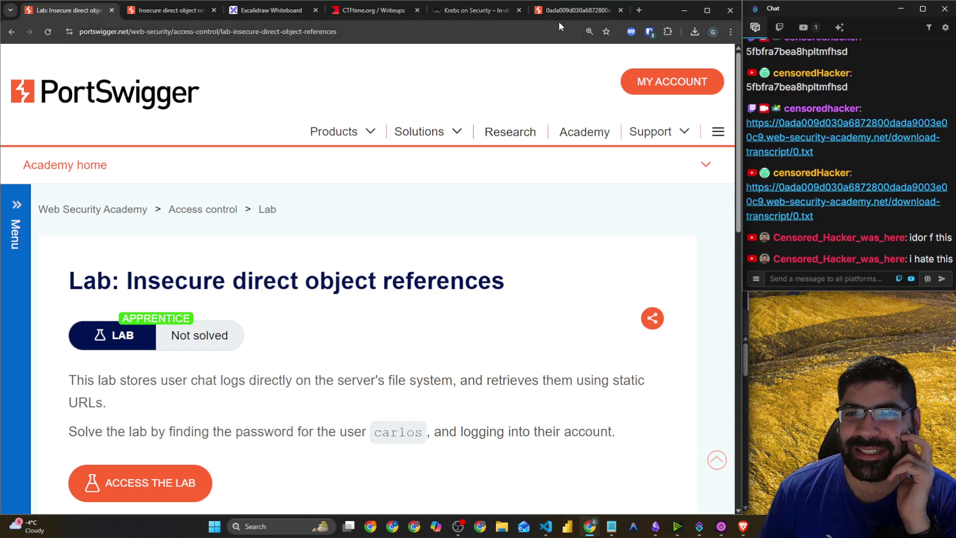
Step: Search Google for 'idor ctf challenges', then select the solved-lab tab's address for reuse
click(582, 10)
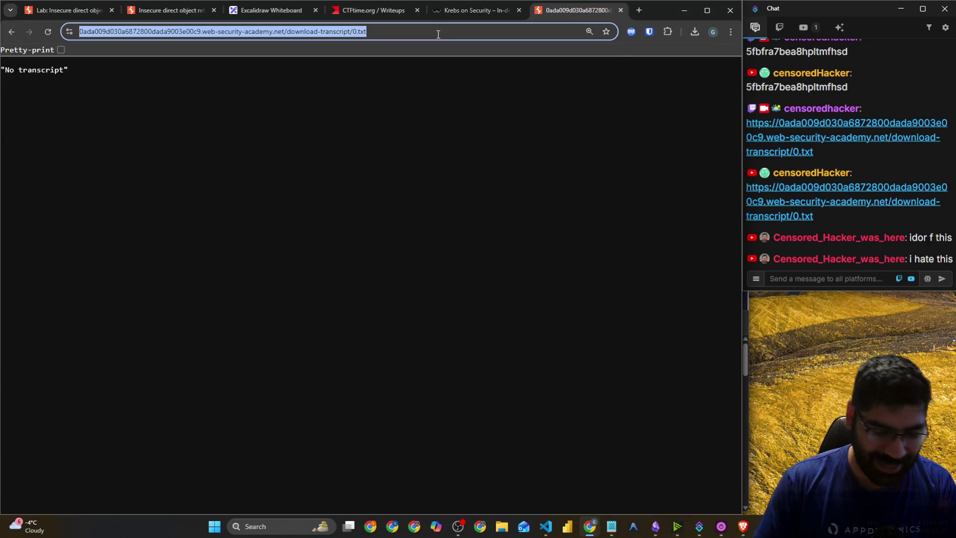
text(idor challenges)
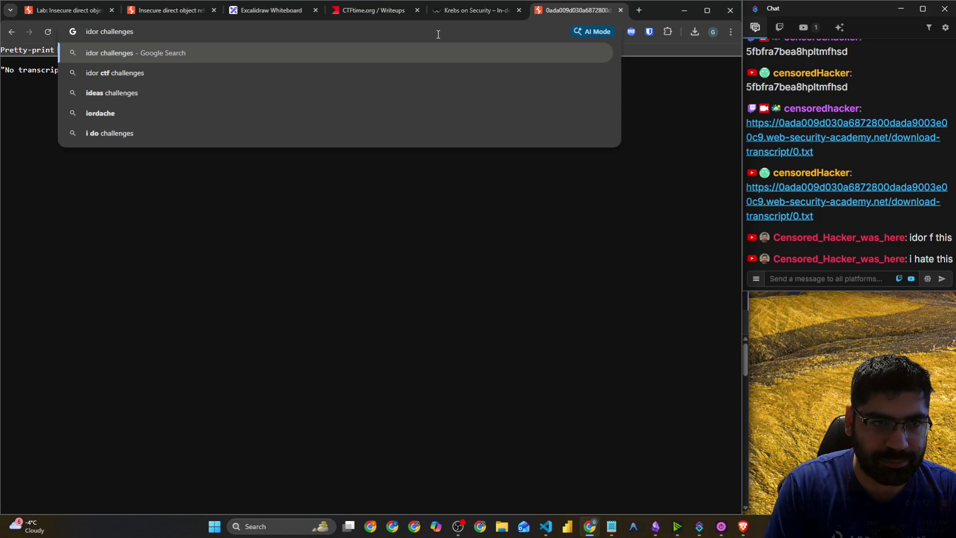
key(Down)
key(Return)
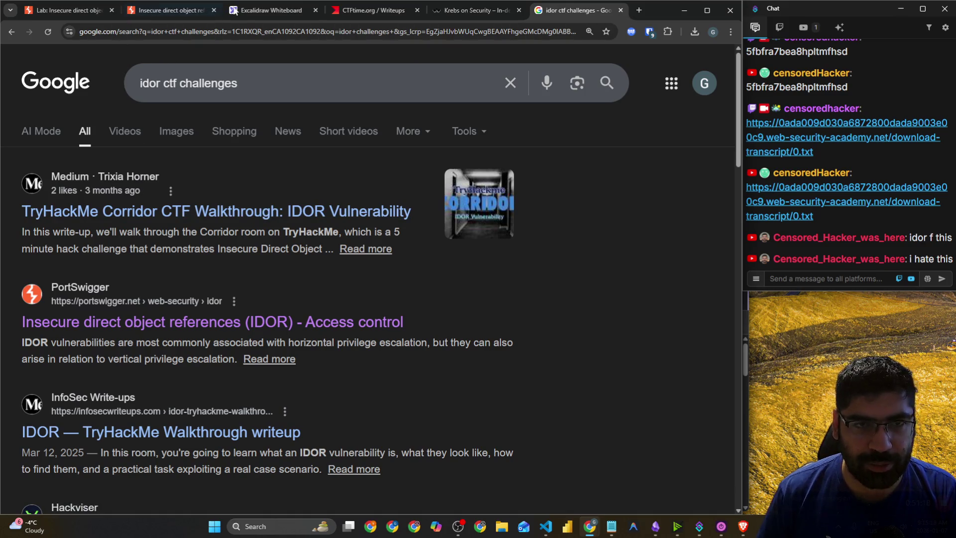
click(155, 12)
click(154, 32)
Step: Open the TryHackMe site and zoom the page out to its full layout
text(tryhackme)
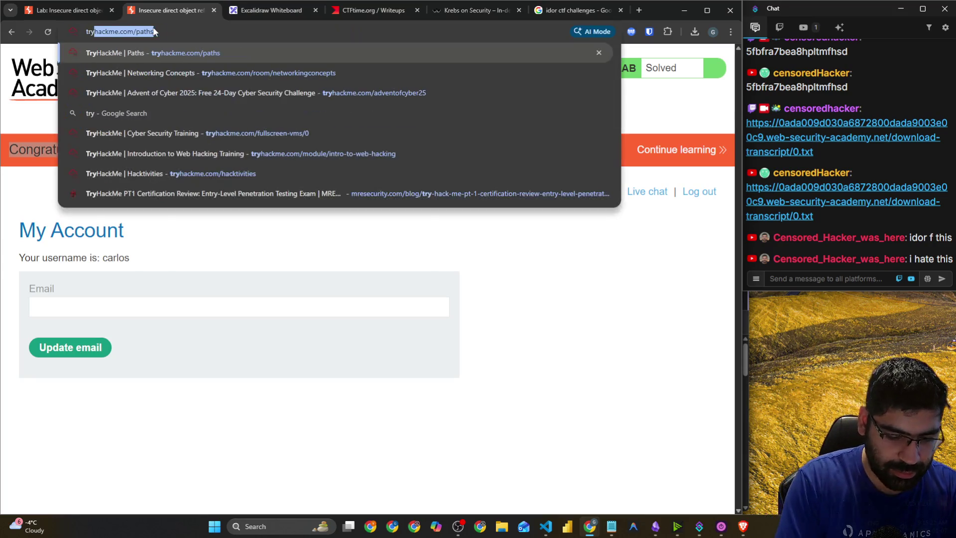
key(Return)
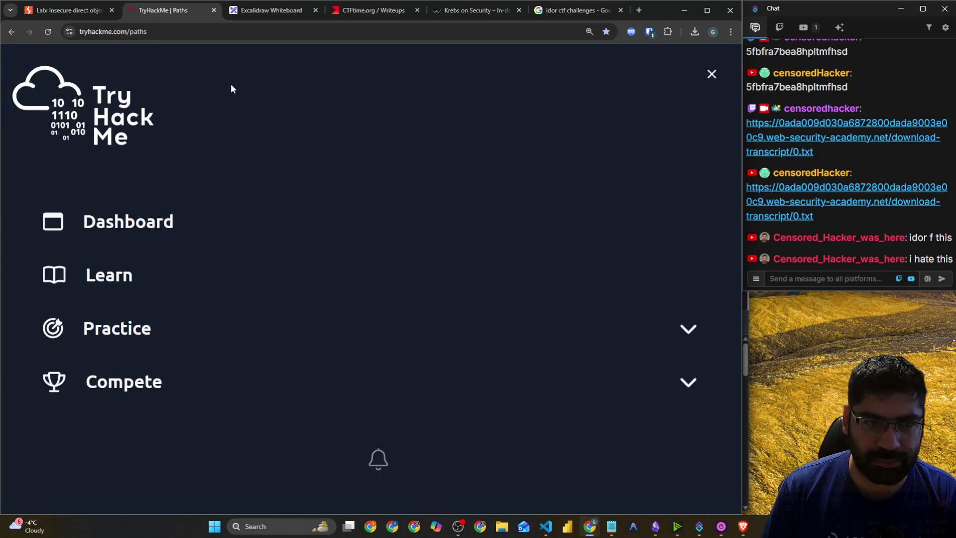
key(ctrl+minus)
Step: Open the Challenges listing and search it for 'corridor' to find the Corridor room
mouse_move(223, 82)
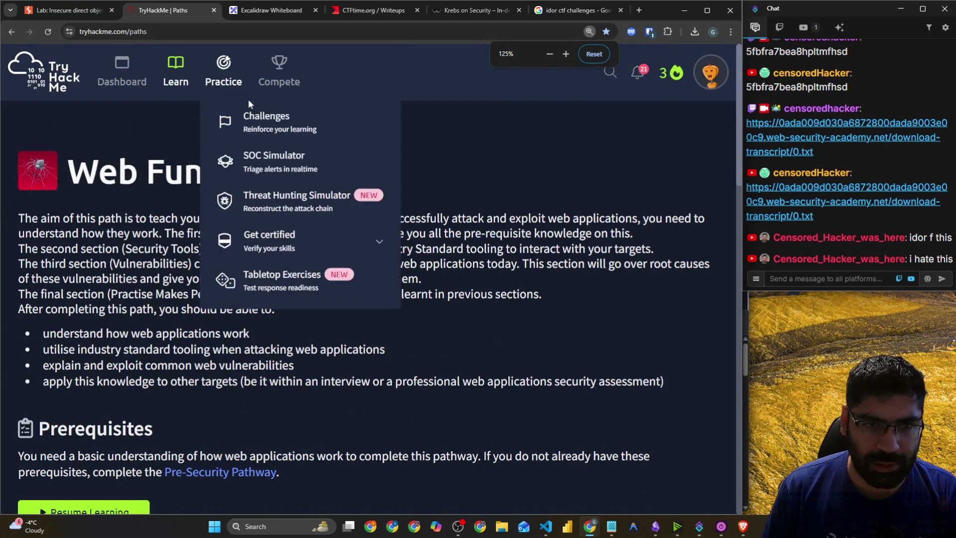
click(269, 118)
scroll(299, 279, down, 3)
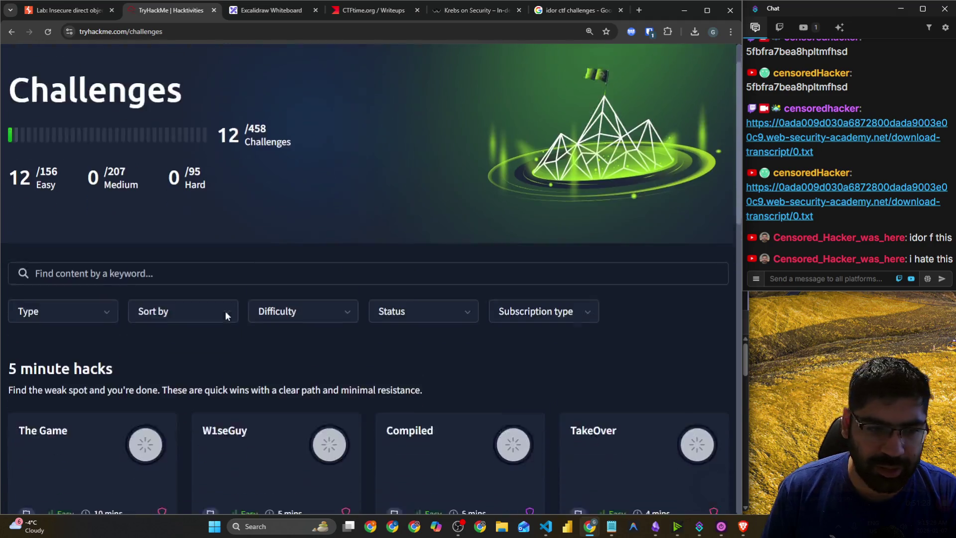
click(213, 177)
text(corridor)
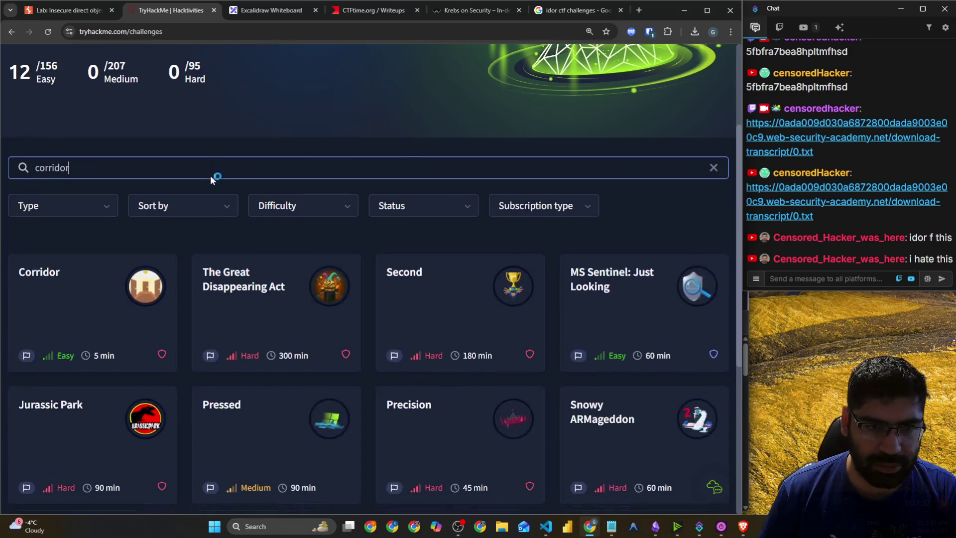
scroll(210, 175, down, 3)
Step: Open the Corridor room, zoom the page in, and start the AttackBox, triggering the large-screen warning
click(95, 162)
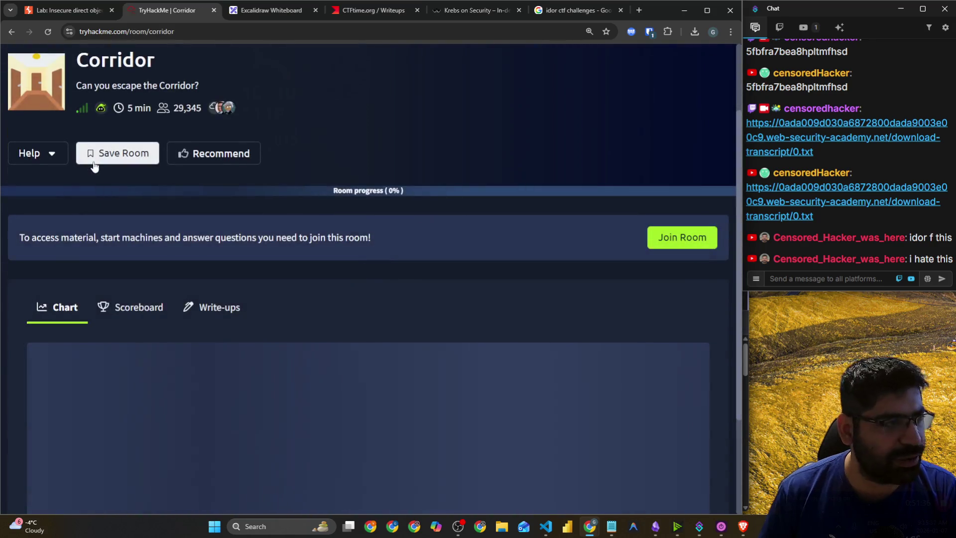
scroll(271, 204, down, 5)
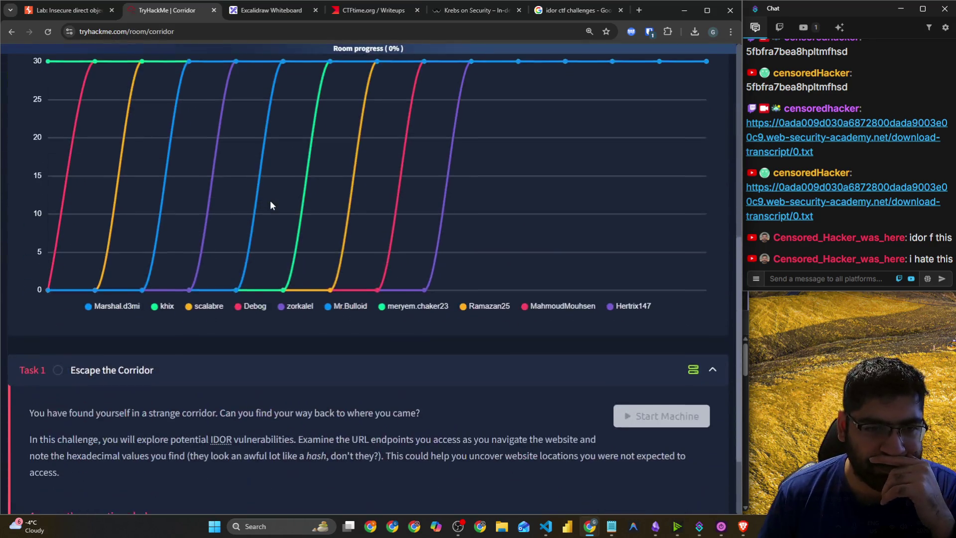
scroll(270, 200, down, 2)
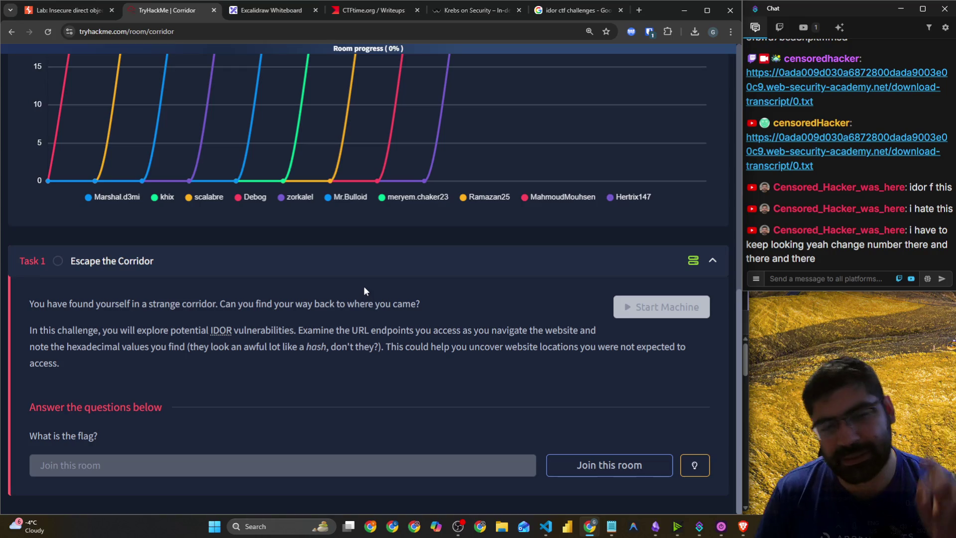
key(ctrl+plus)
key(ctrl+plus)
key(ctrl+plus)
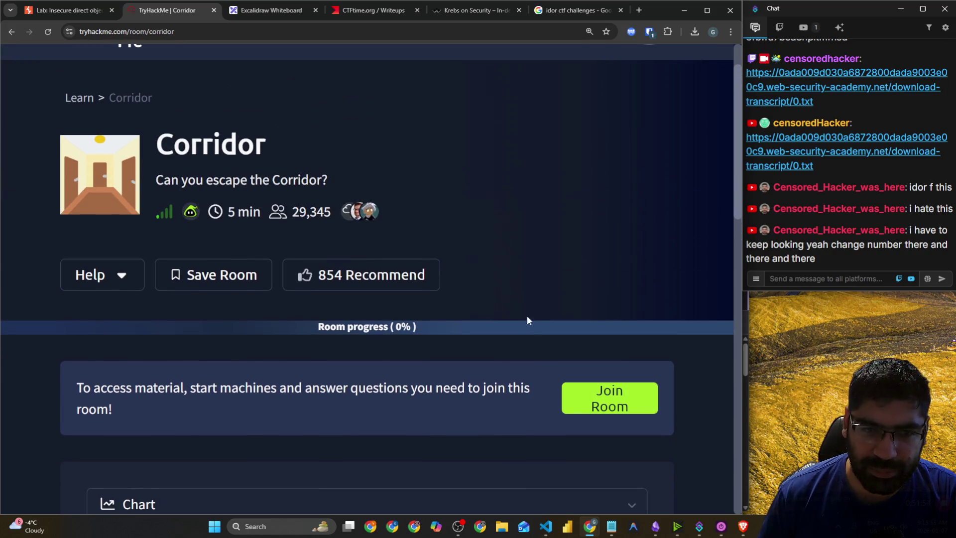
click(169, 281)
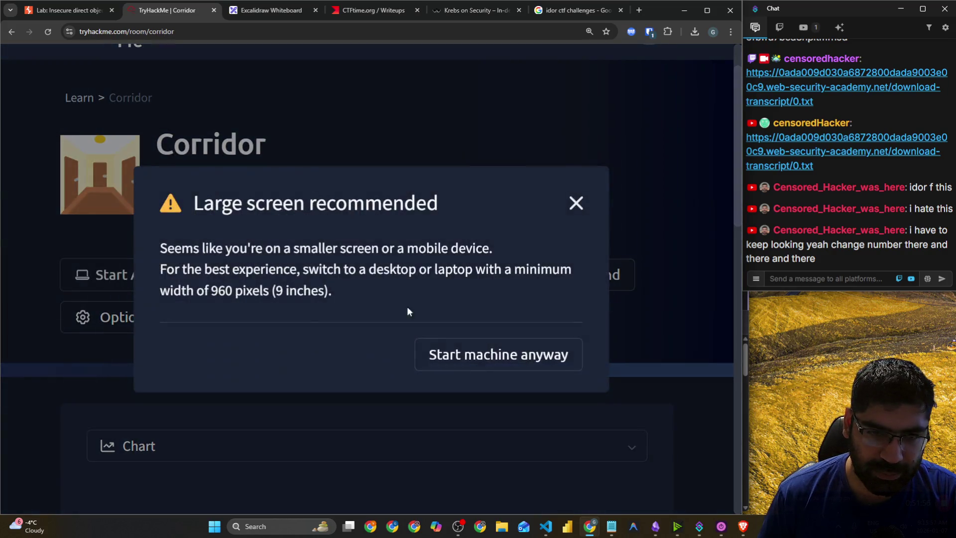
Step: Dismiss the large-screen warning and close the leftover Acme IT Support tab in Brave
click(492, 354)
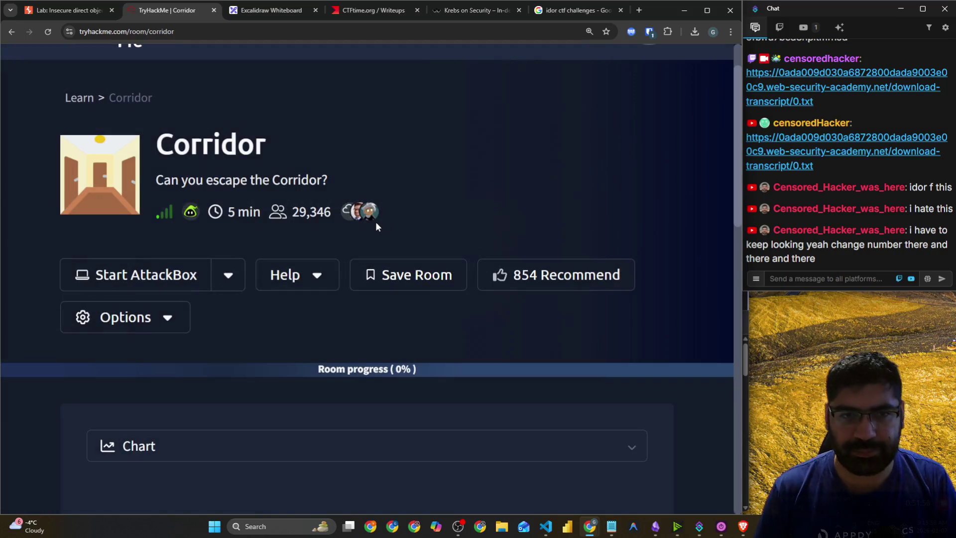
key(alt+Tab)
key(alt+Tab)
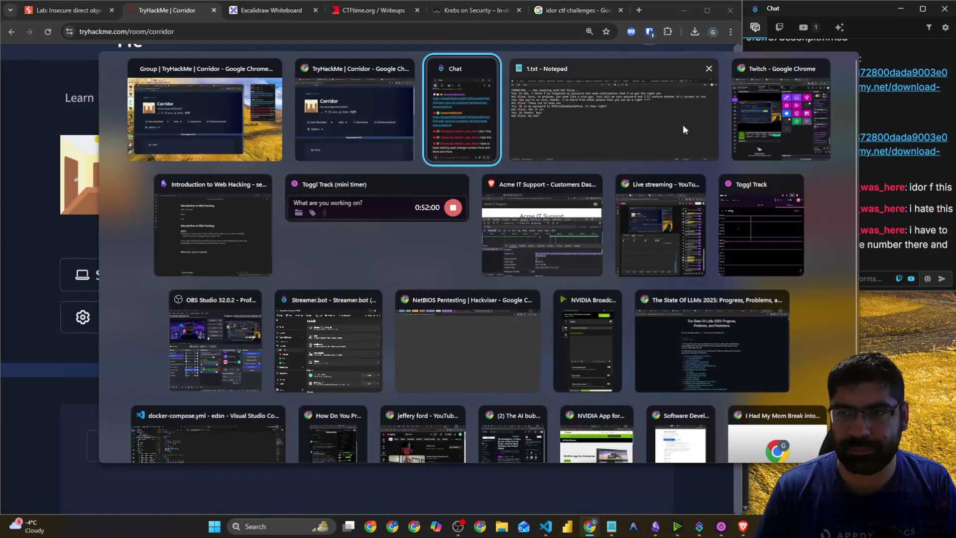
click(528, 226)
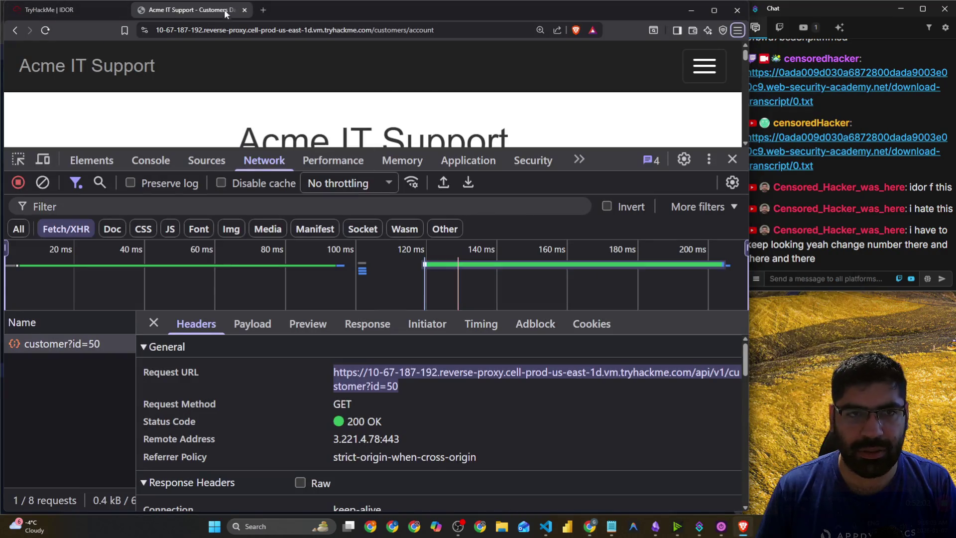
click(245, 11)
scroll(239, 122, up, 15)
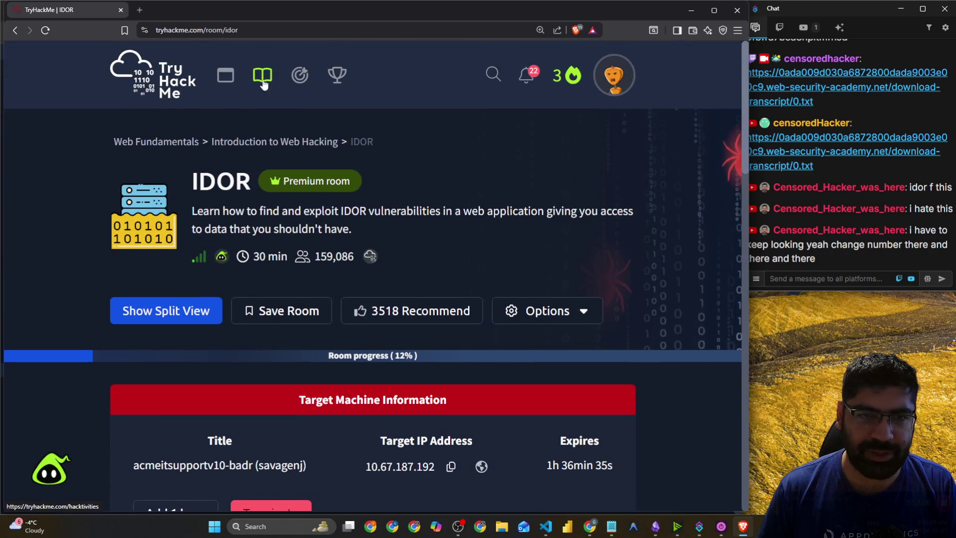
Step: Search Challenges for 'corridor', open the Corridor room and launch its AttackBox
click(264, 77)
mouse_move(300, 76)
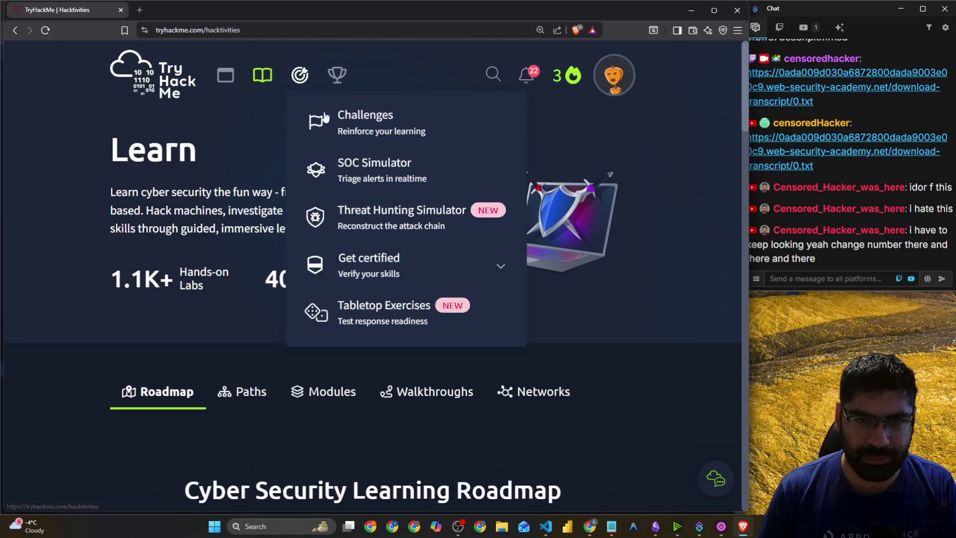
click(354, 126)
scroll(247, 268, down, 5)
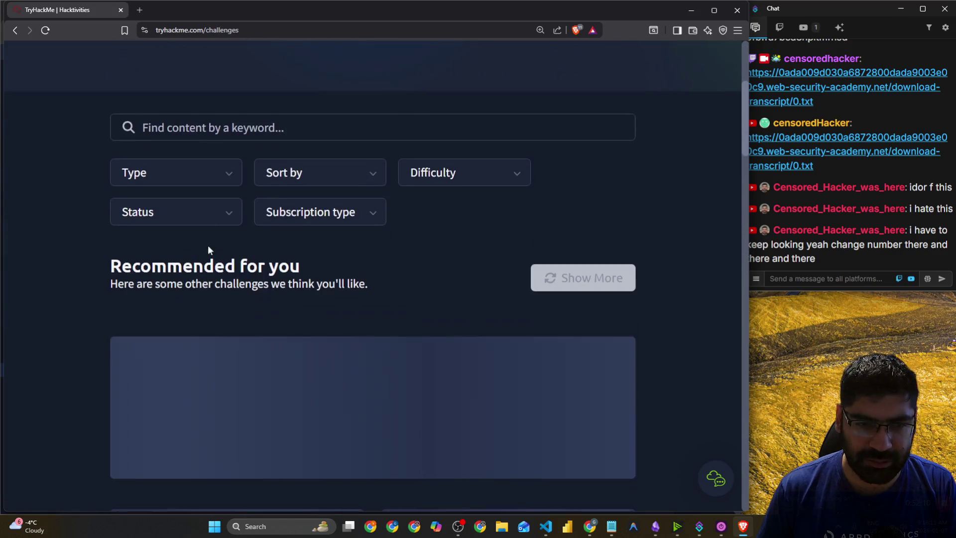
click(206, 128)
text(corridor)
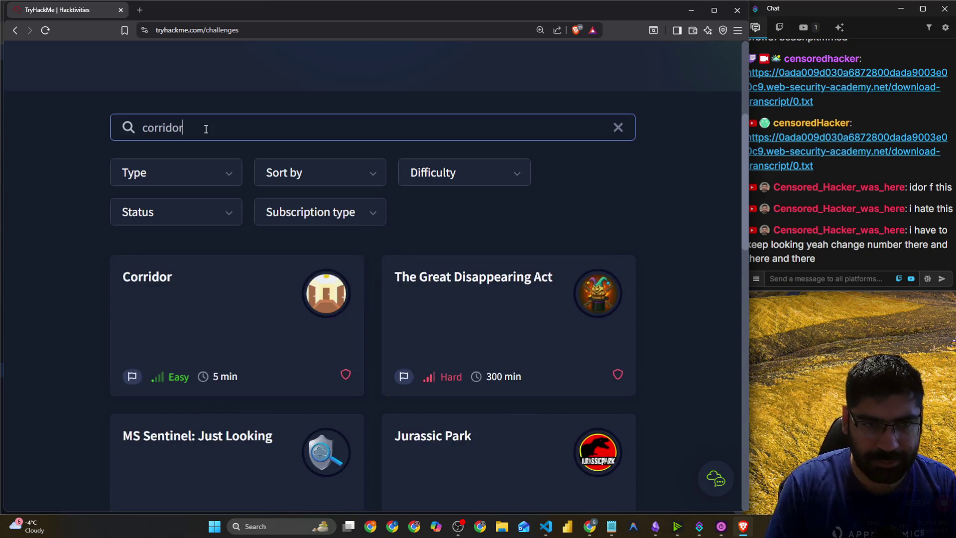
click(202, 326)
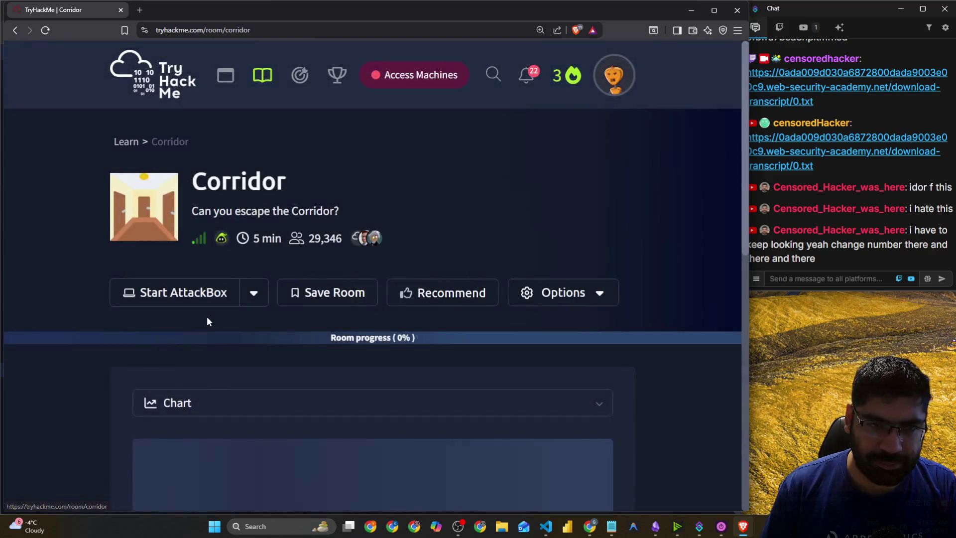
click(187, 290)
Step: Start the Corridor target machine and reset the page zoom to the desktop layout
scroll(333, 286, down, 5)
scroll(333, 286, down, 6)
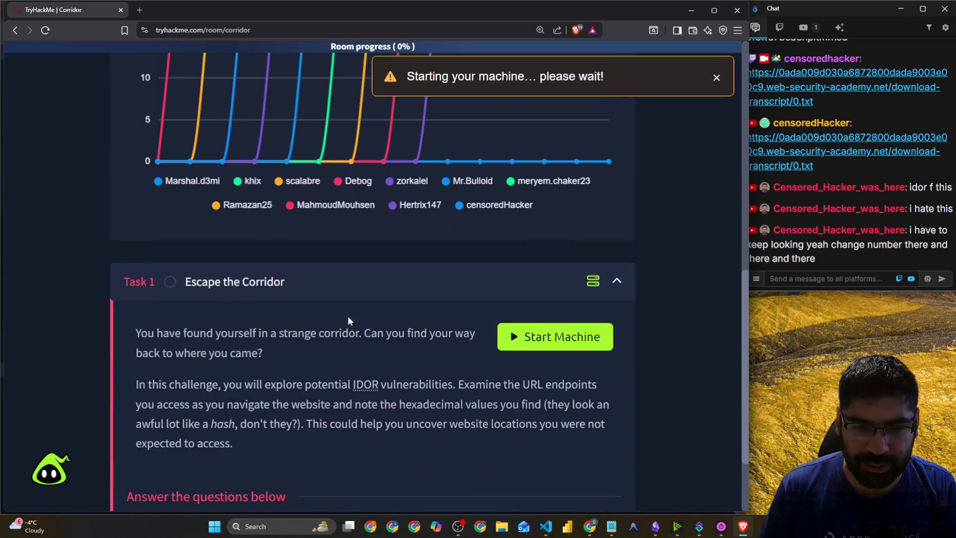
click(567, 287)
scroll(288, 334, down, 1)
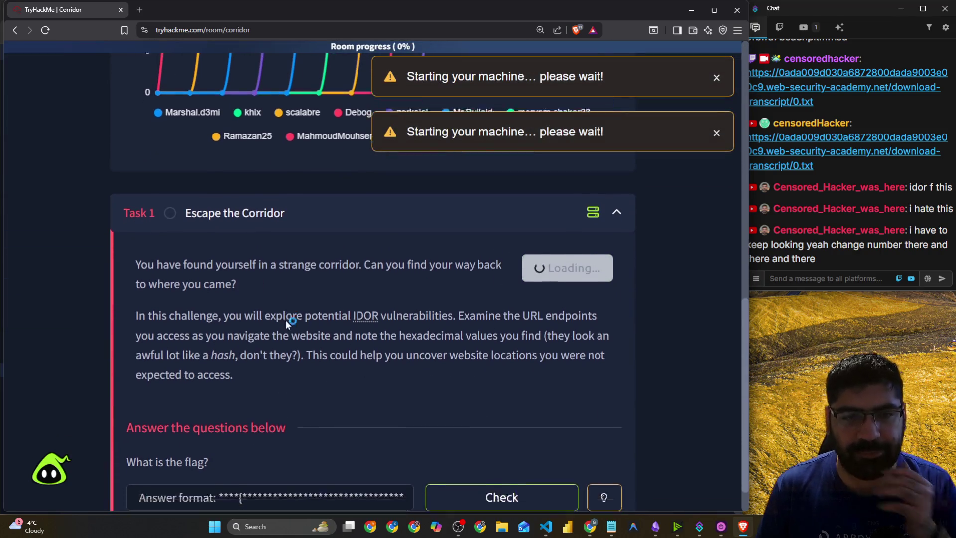
key(ctrl+plus)
key(ctrl+plus)
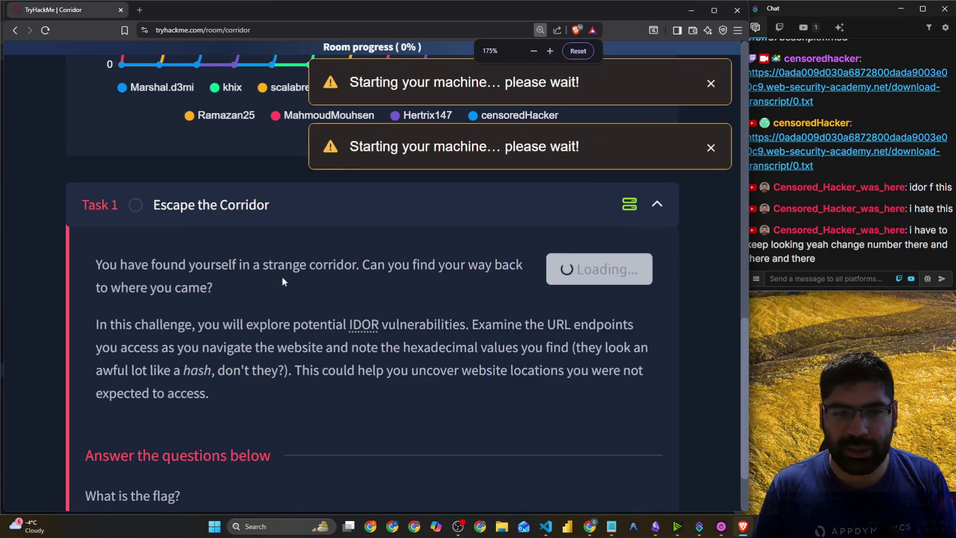
key(ctrl+minus)
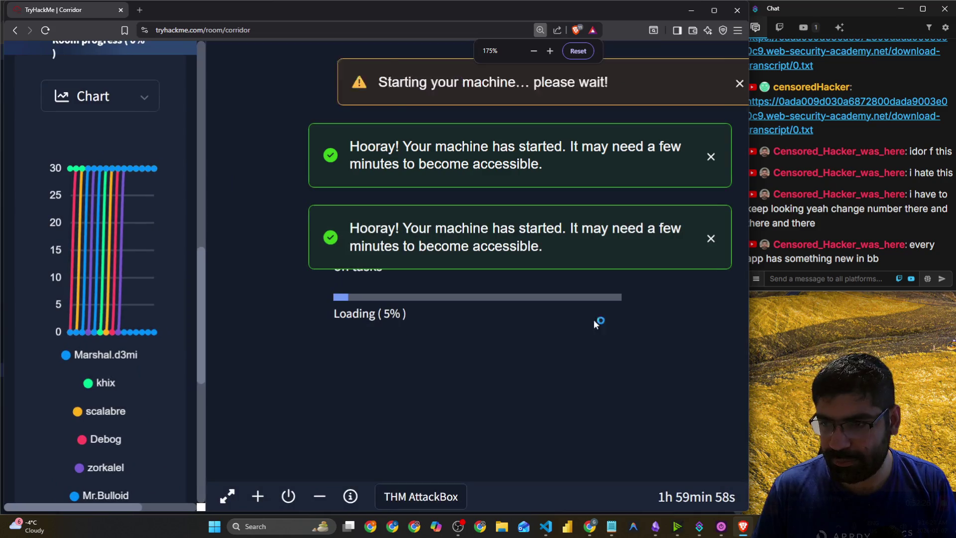
Step: Open the AttackBox in a full-screen tab and return to the Corridor room's Task 1
click(783, 280)
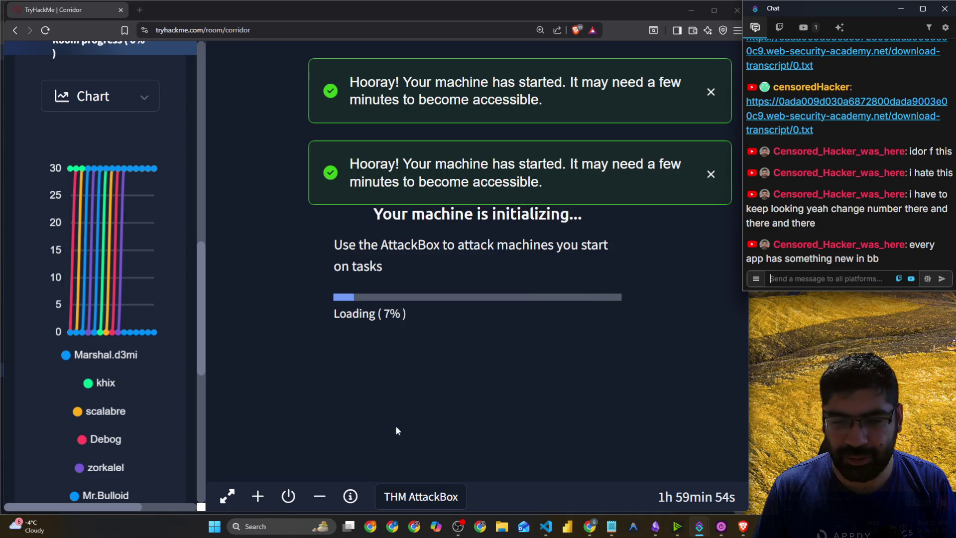
click(227, 496)
click(55, 9)
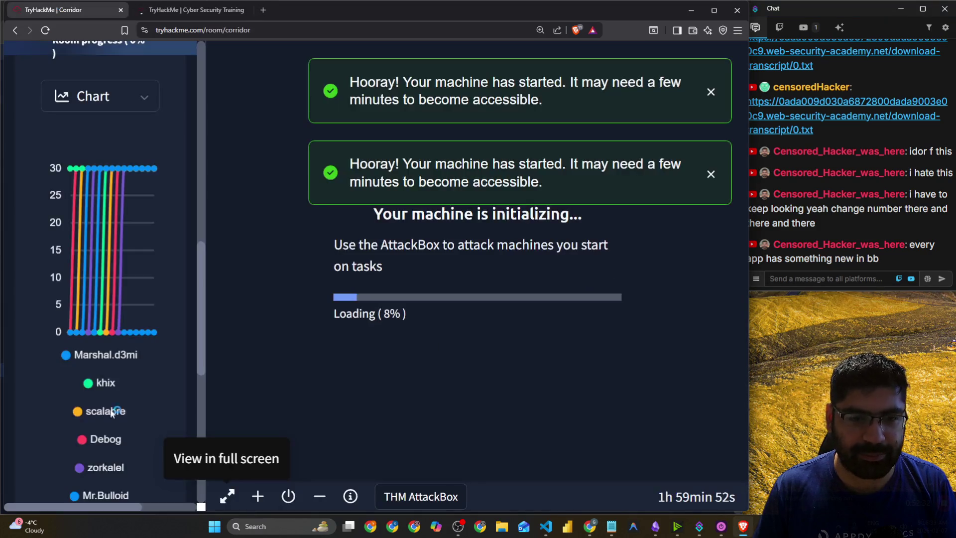
scroll(284, 378, down, 7)
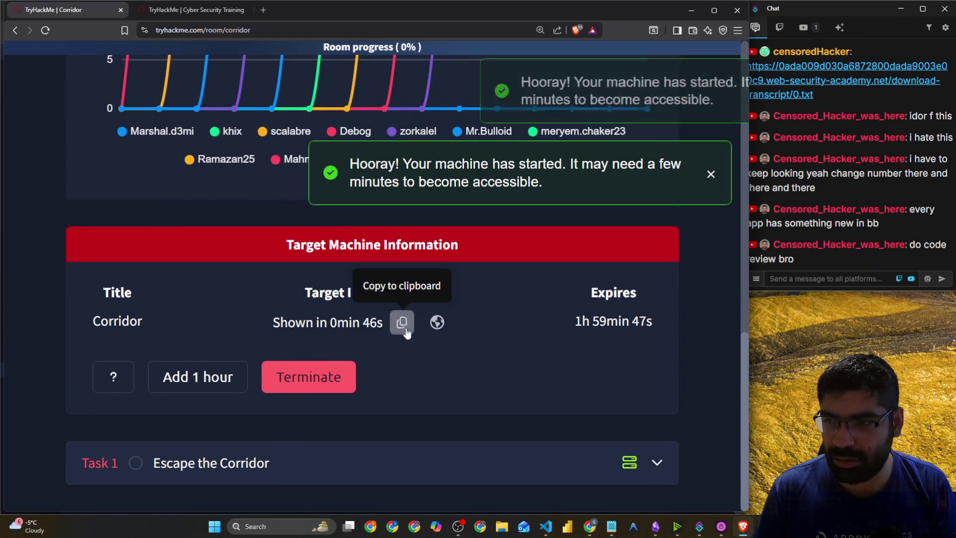
scroll(462, 377, down, 7)
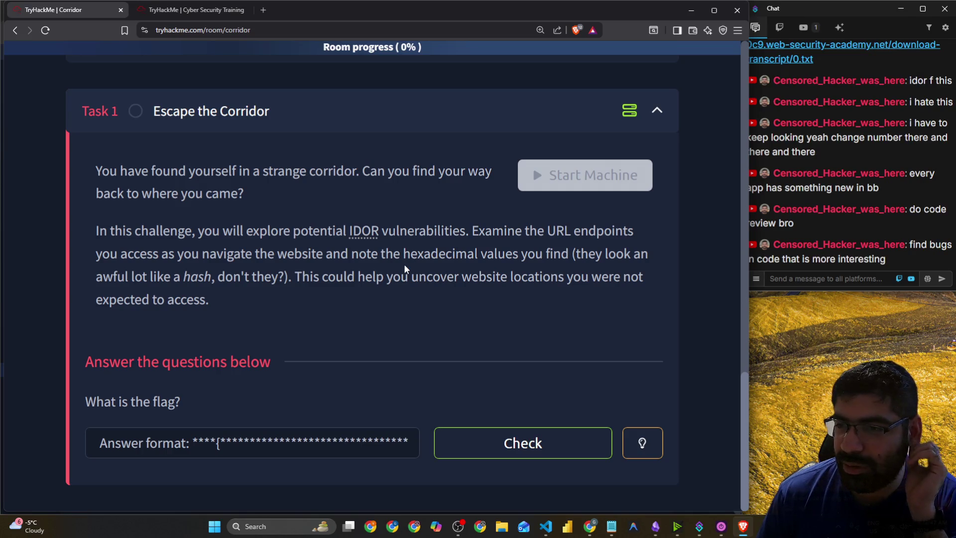
click(796, 279)
click(734, 306)
mouse_move(750, 308)
mouse_down()
mouse_move(734, 306)
mouse_move(741, 307)
mouse_up()
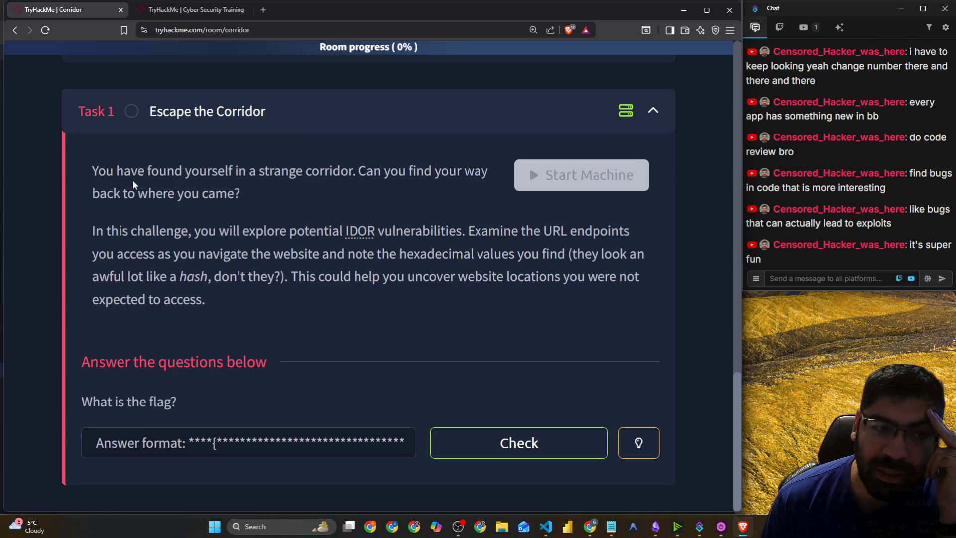
drag(75, 166, 232, 189)
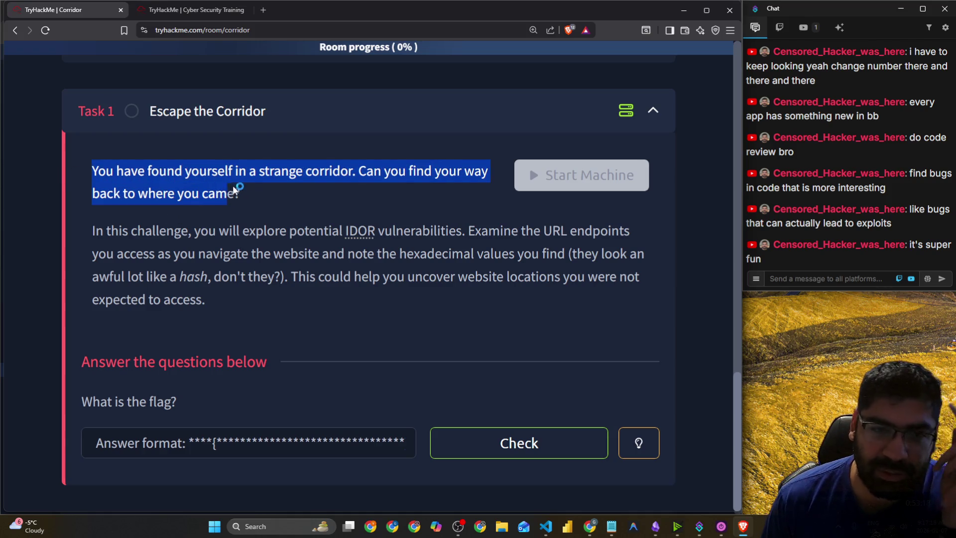
click(241, 189)
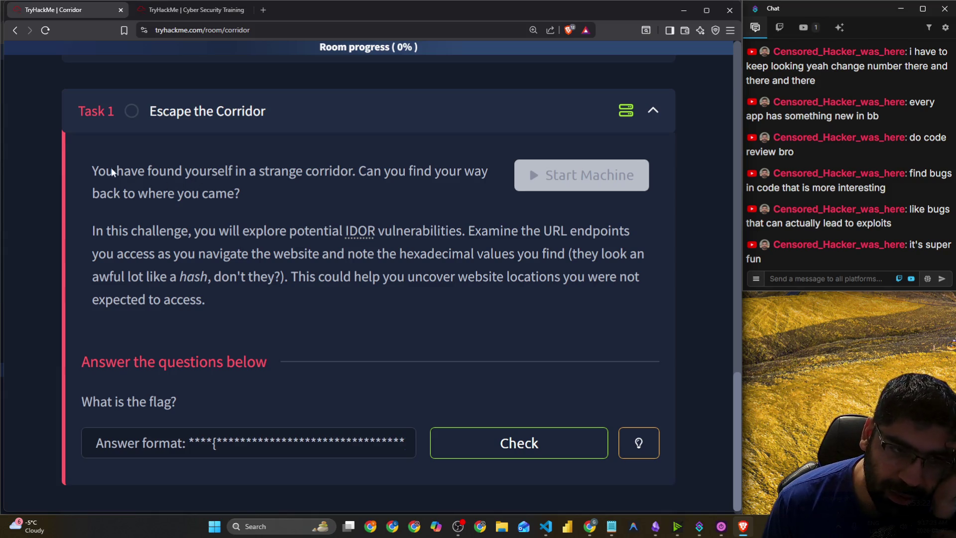
right_click(85, 166)
click(79, 168)
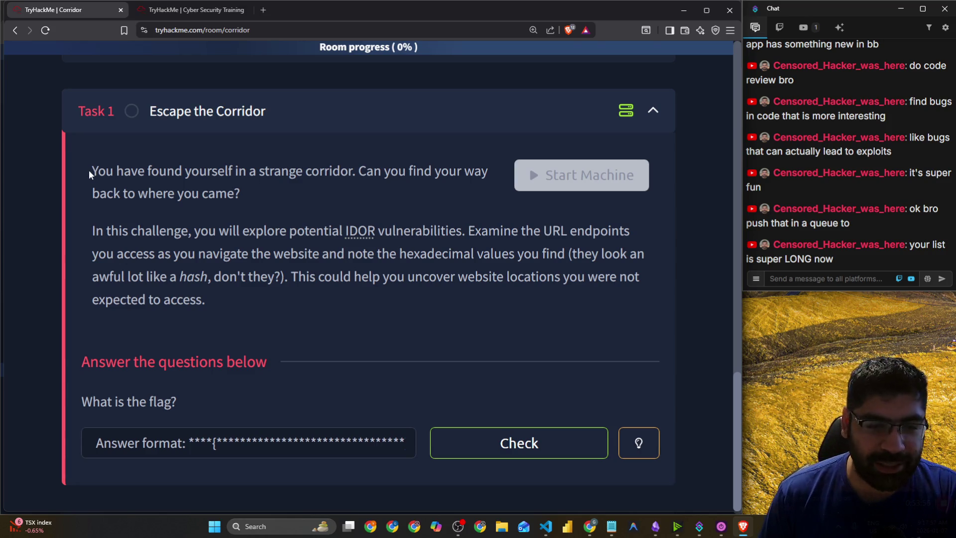
drag(90, 172, 237, 194)
click(245, 192)
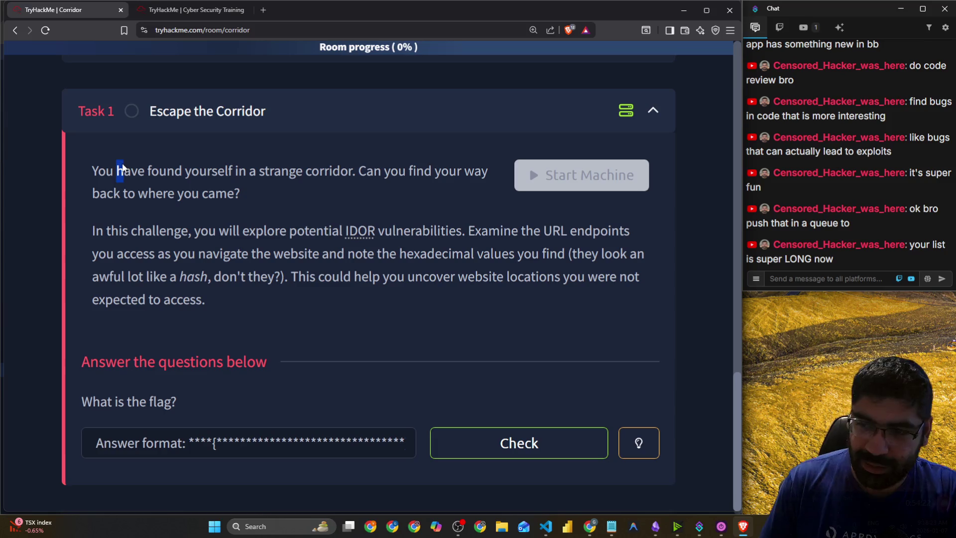
drag(84, 174, 196, 171)
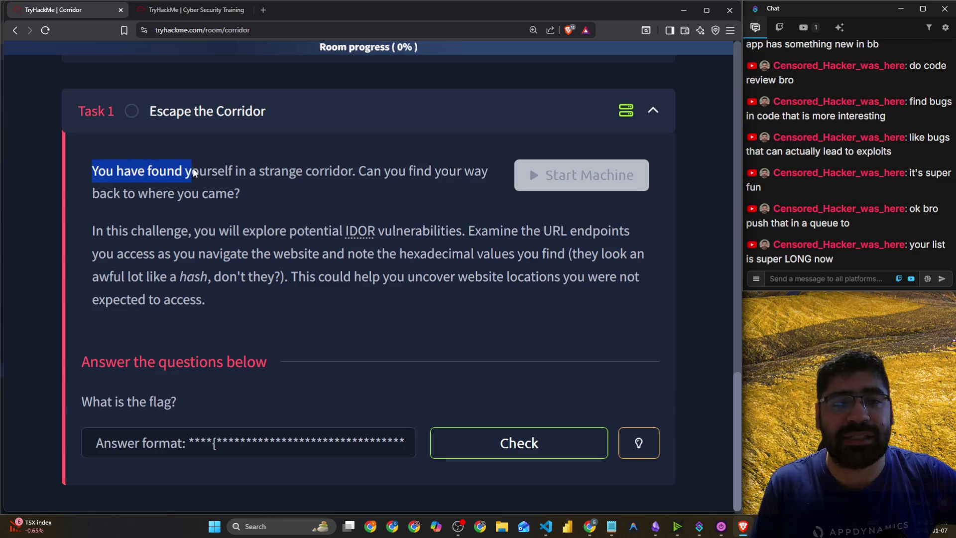
Step: Read the Task 1 IDOR brief, hexadecimal and hash hints, then switch to the full-screen AttackBox
click(233, 175)
drag(83, 169, 394, 175)
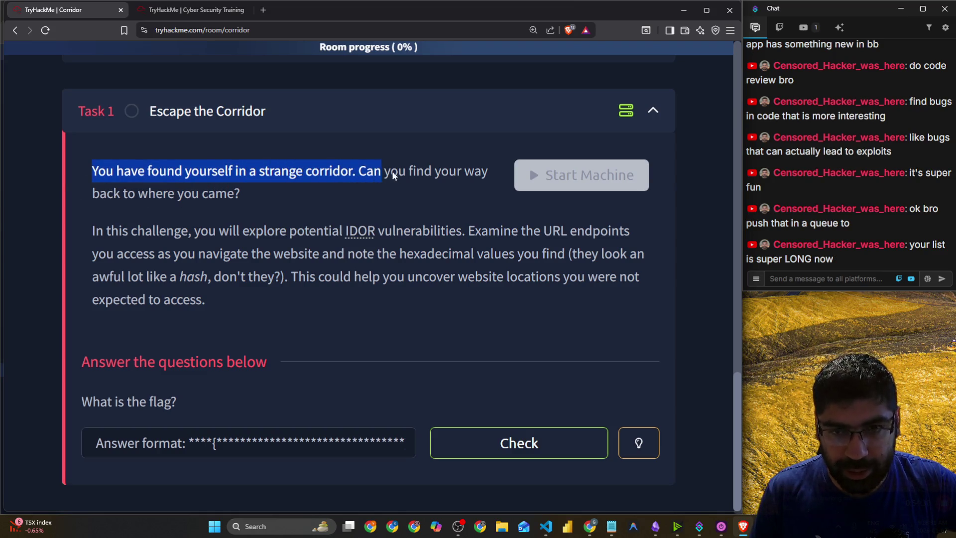
mouse_move(150, 190)
mouse_down()
mouse_move(229, 194)
mouse_move(219, 195)
mouse_up()
drag(93, 231, 315, 234)
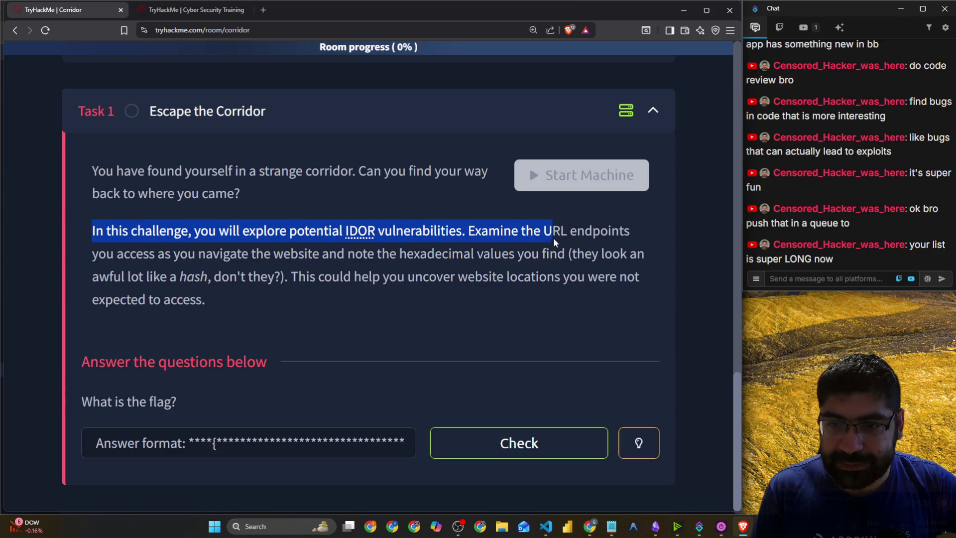
drag(90, 253, 178, 256)
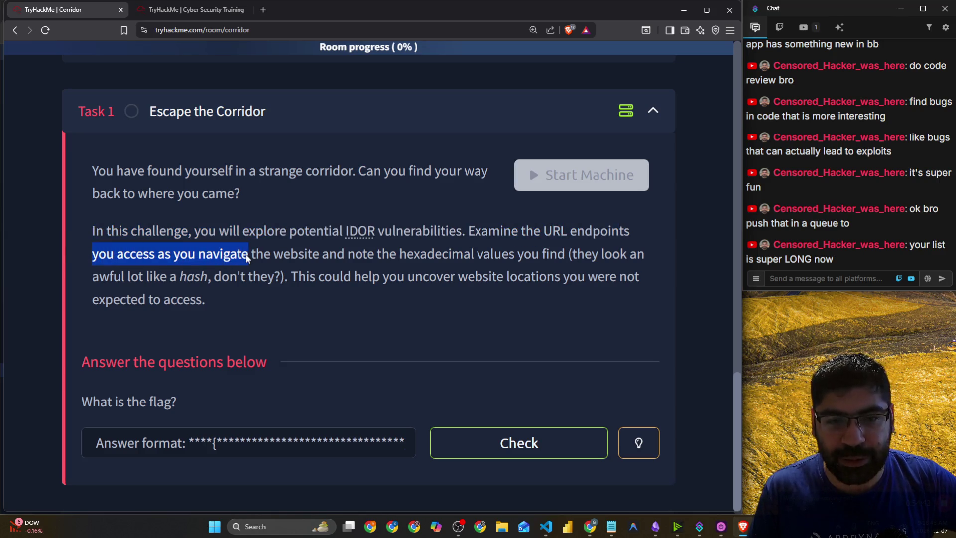
drag(319, 256, 561, 253)
drag(625, 258, 642, 258)
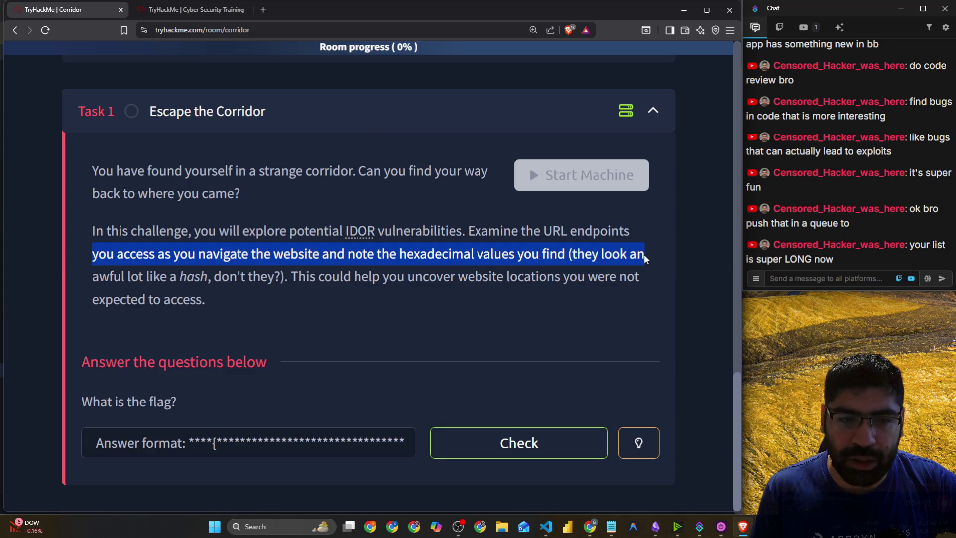
drag(107, 276, 170, 276)
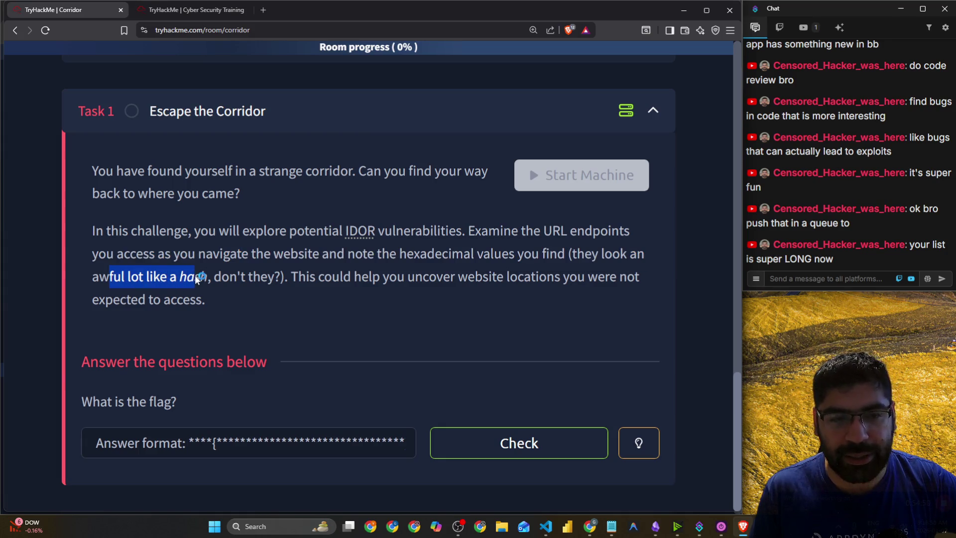
mouse_move(255, 276)
mouse_down()
mouse_move(493, 276)
mouse_move(550, 264)
mouse_move(616, 277)
mouse_up()
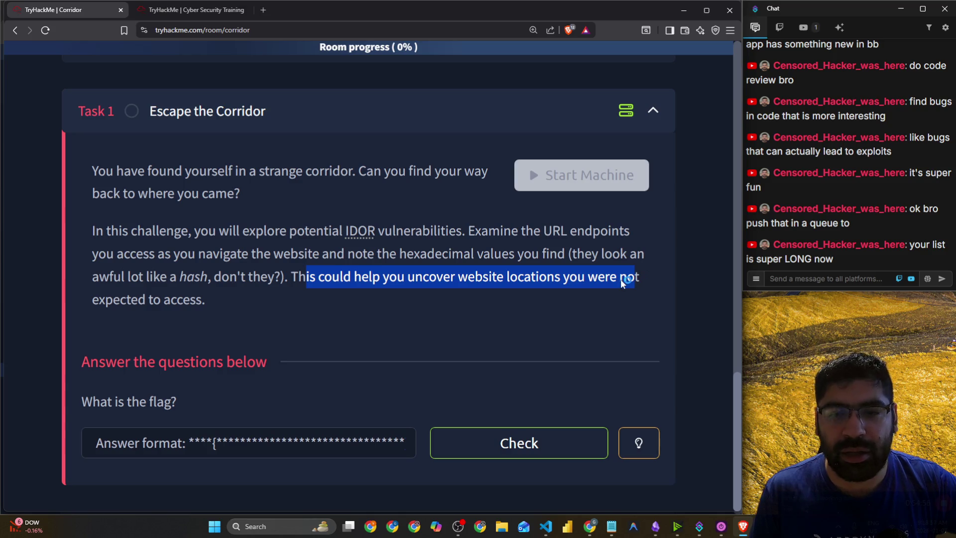
click(619, 280)
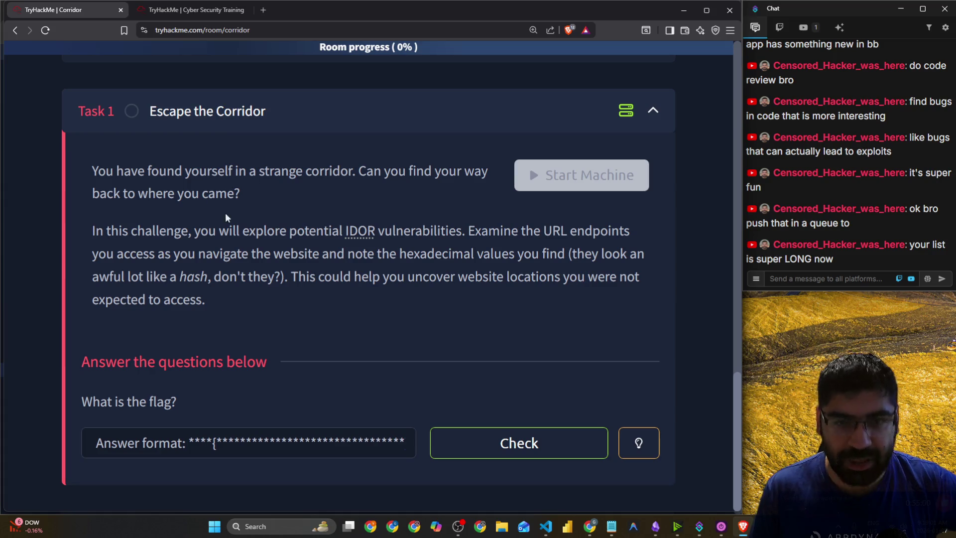
click(168, 15)
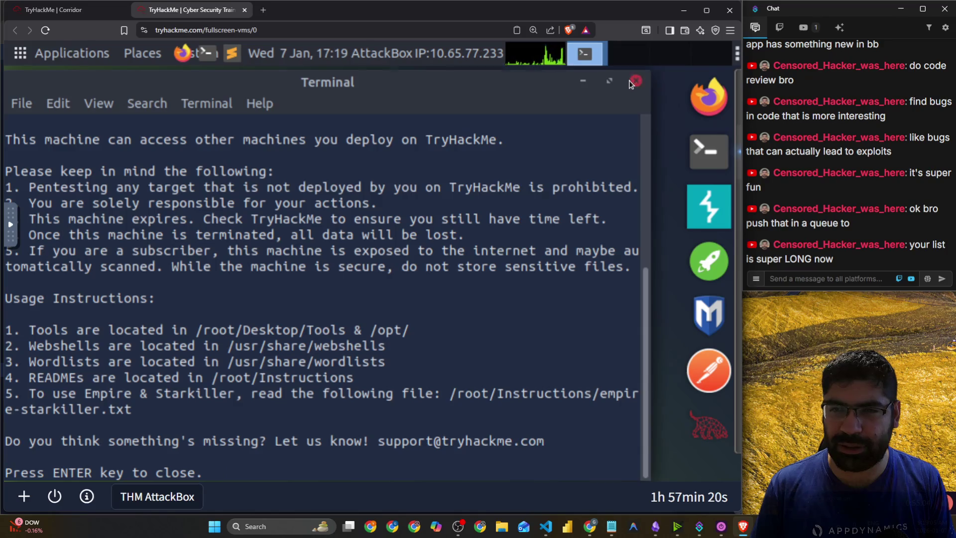
Step: Close the AttackBox terminal and copy the Corridor target machine's IP address
key(Return)
click(62, 11)
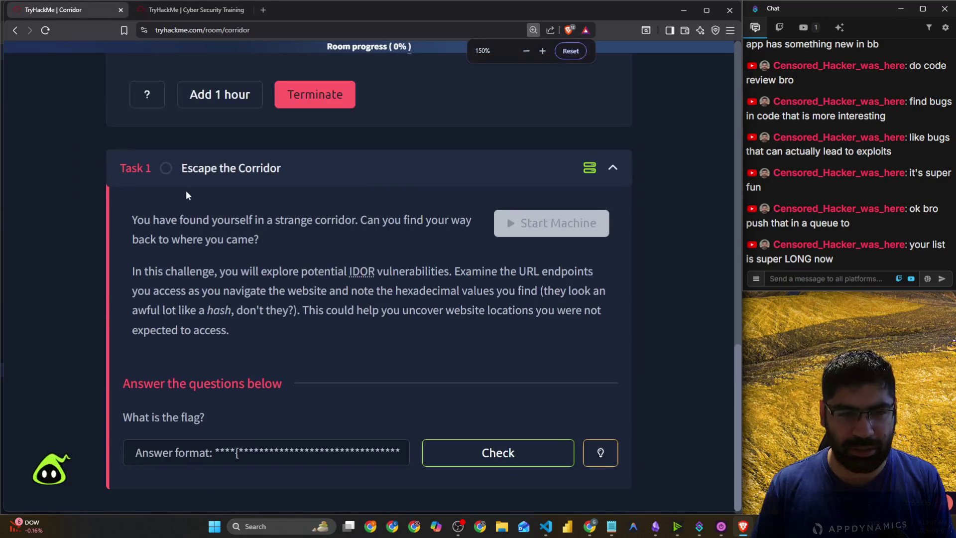
key(ctrl+l)
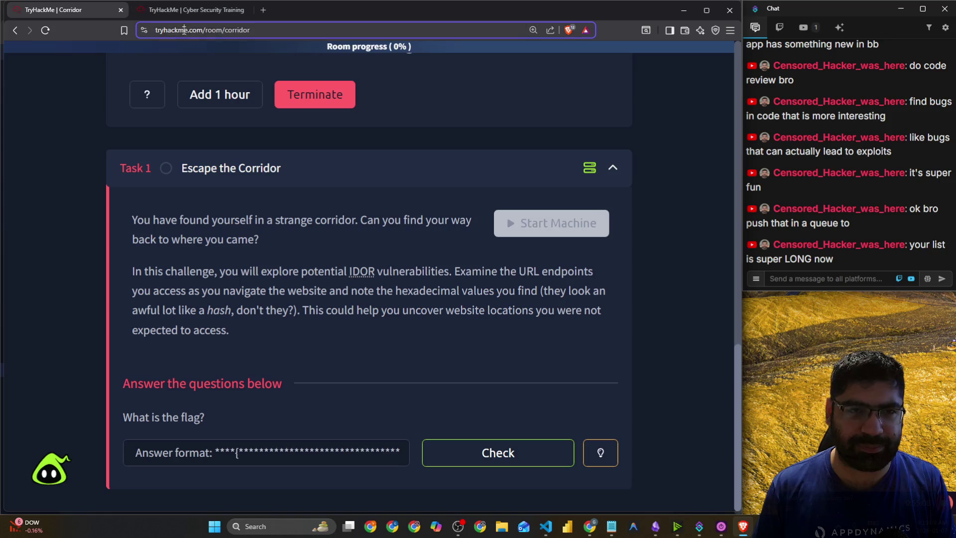
click(188, 11)
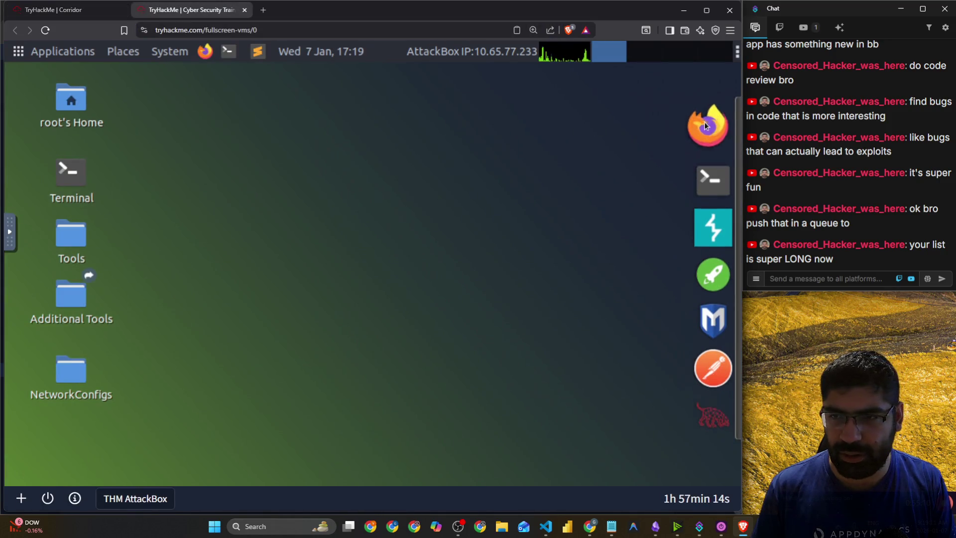
click(83, 9)
scroll(336, 220, up, 5)
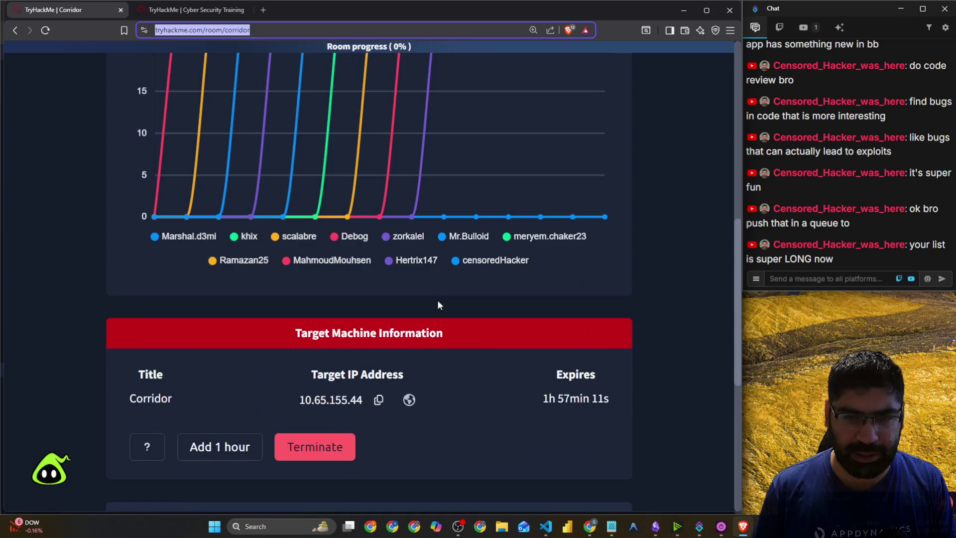
click(379, 400)
click(229, 10)
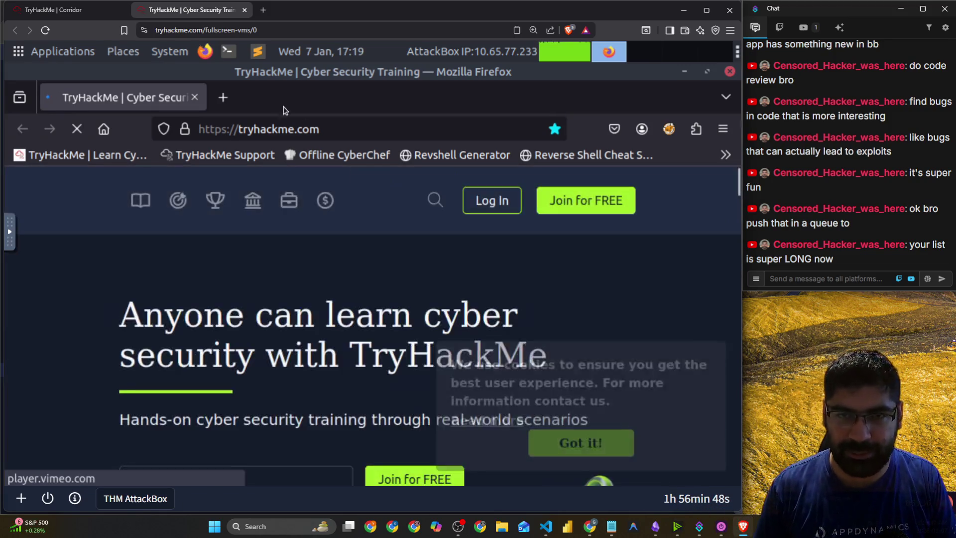
Step: Load the Corridor target site at 10.65.155.44 in the AttackBox's Firefox
click(90, 12)
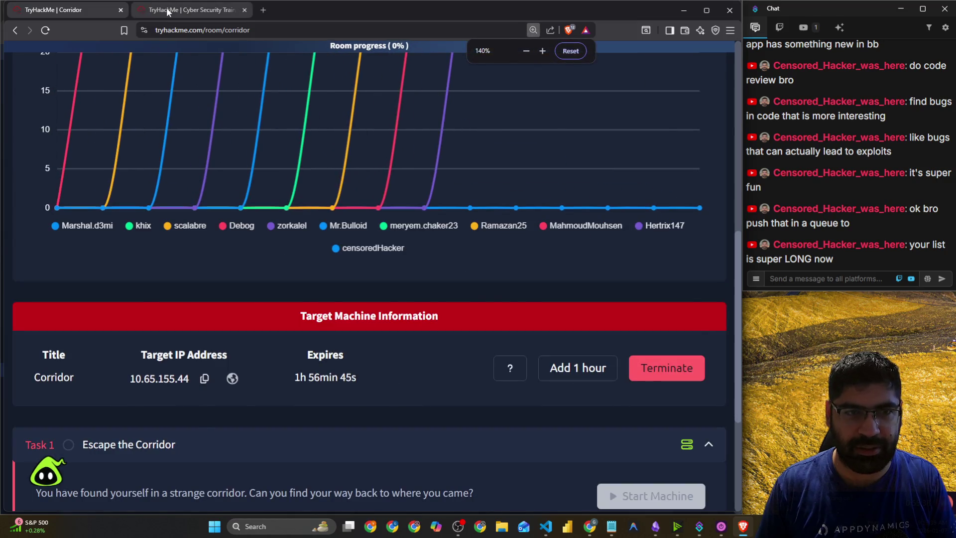
click(190, 10)
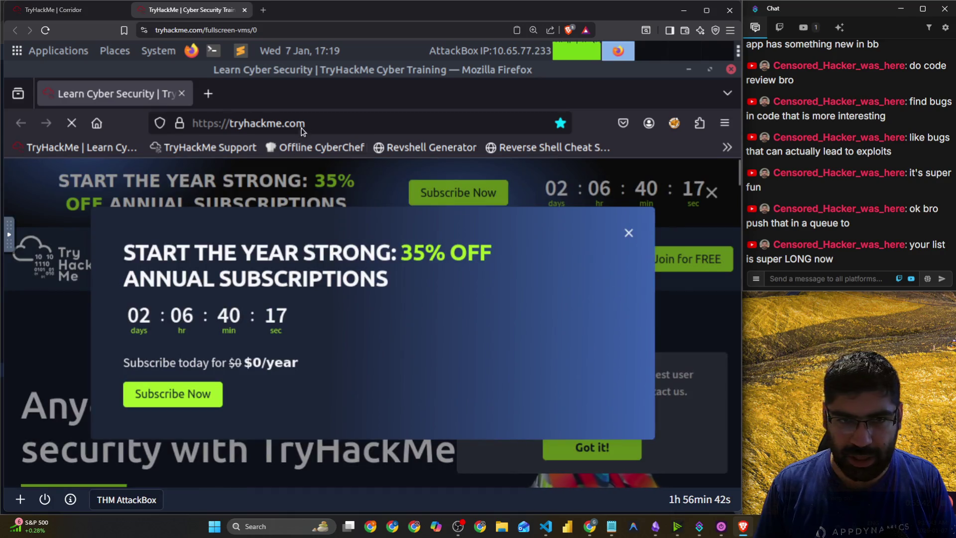
click(305, 123)
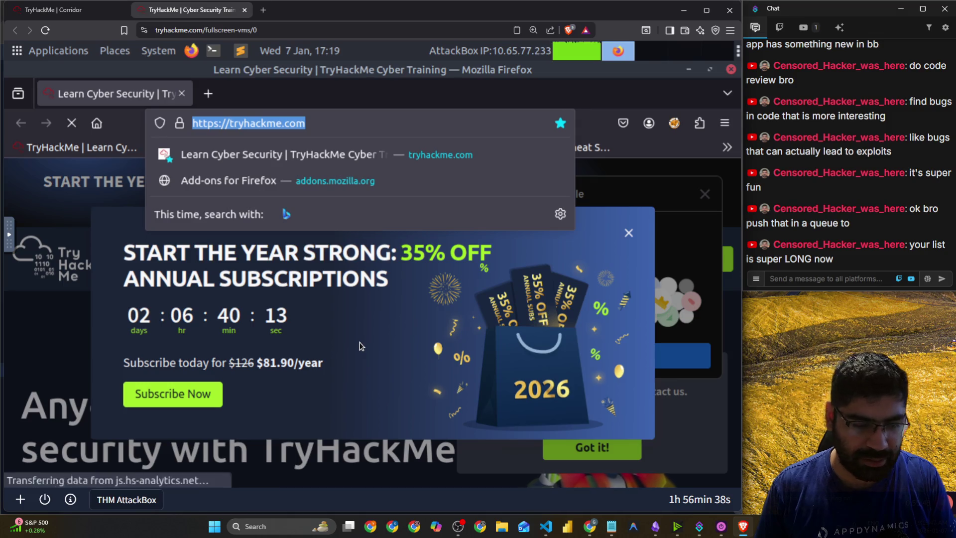
text(10.65.155.44)
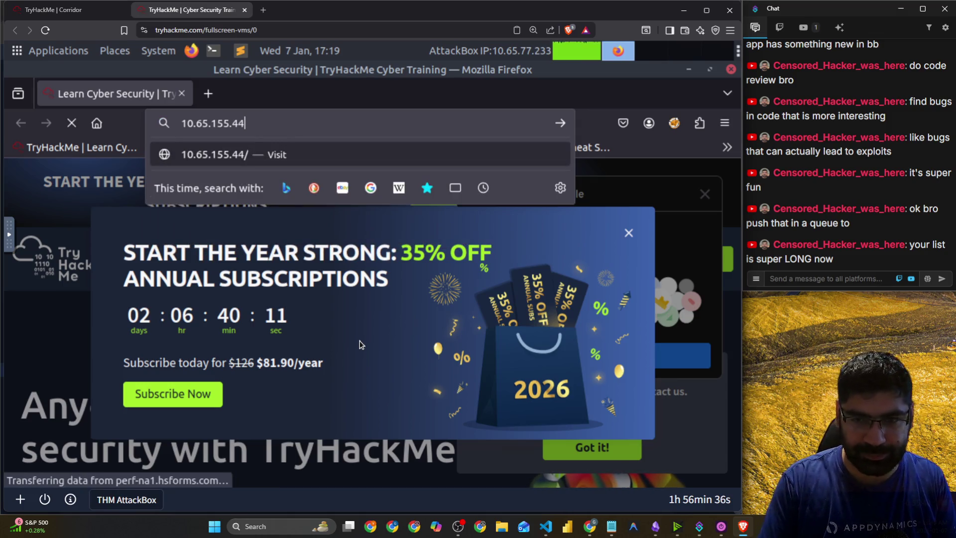
key(Return)
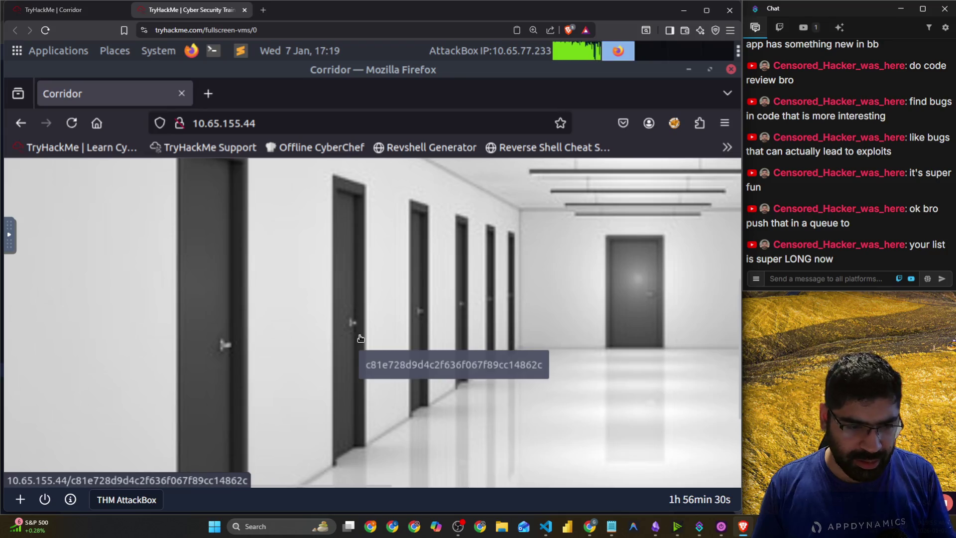
ctrl+scroll(360, 336, down, 6)
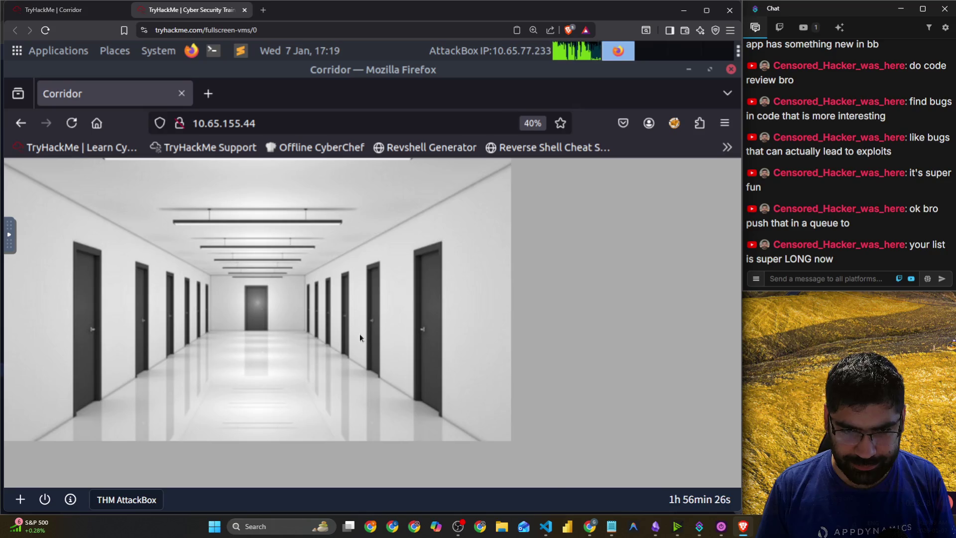
ctrl+scroll(359, 334, up, 2)
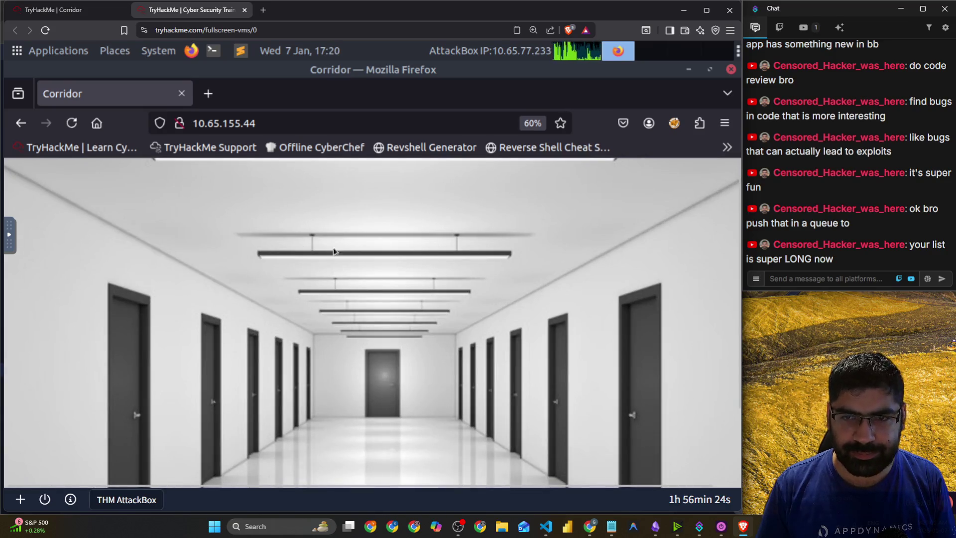
right_click(272, 242)
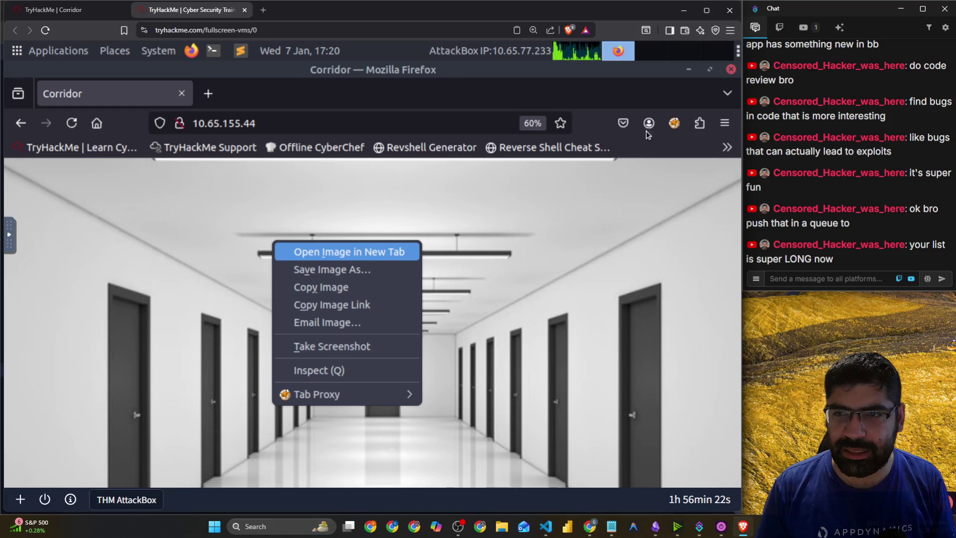
Step: Zoom the corridor page to 50% and switch FoxyProxy to the Burp profile
click(676, 126)
click(675, 126)
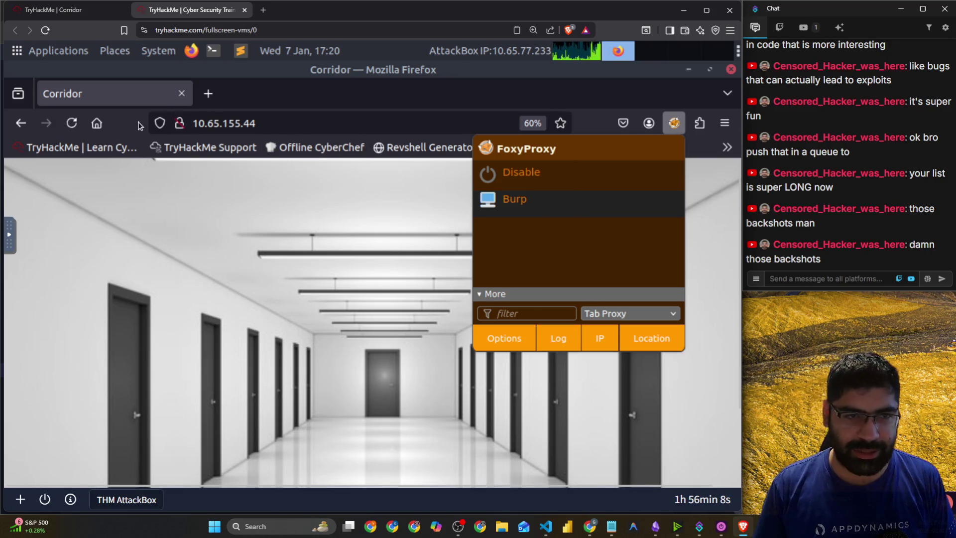
key(ctrl+minus)
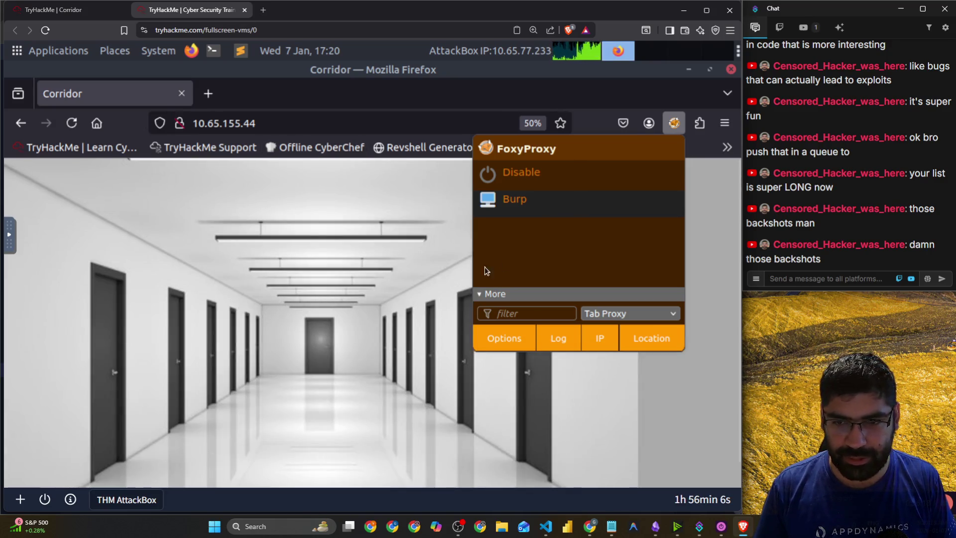
click(671, 125)
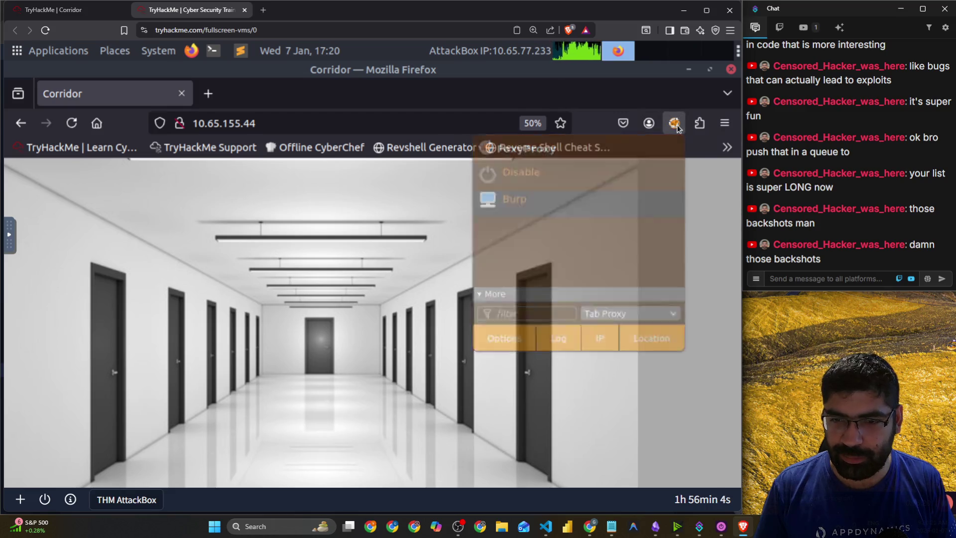
click(672, 125)
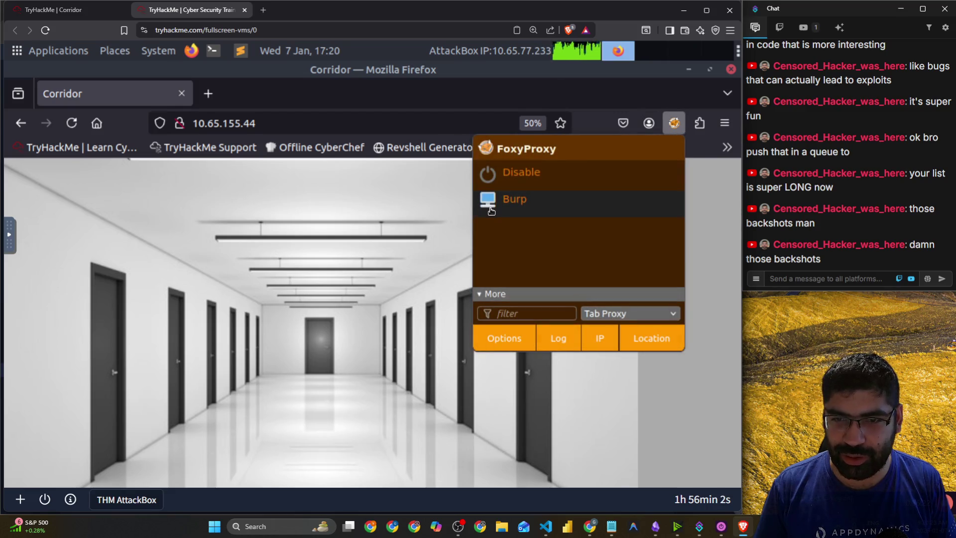
click(680, 125)
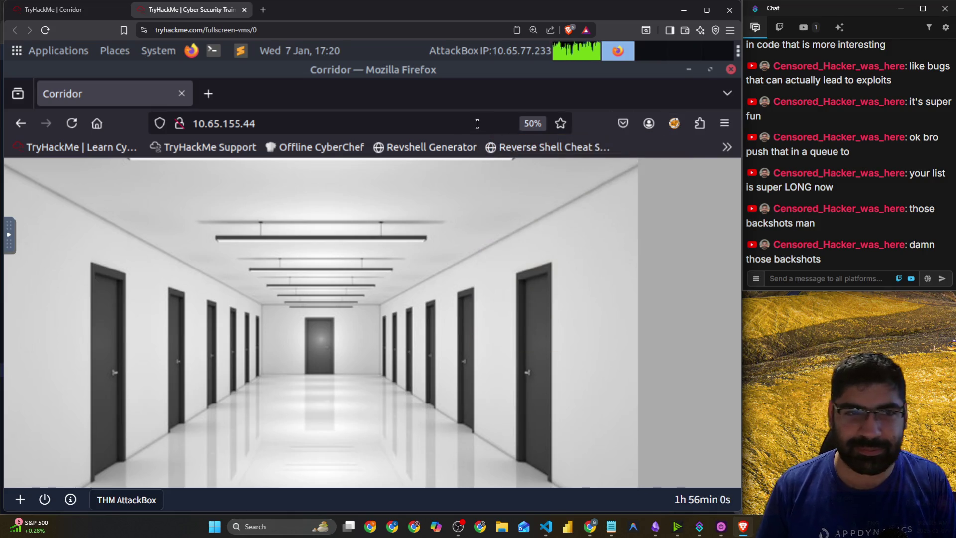
Step: Launch Burp Suite with a temporary in-memory project and default settings, zooming out the Corridor page
click(710, 70)
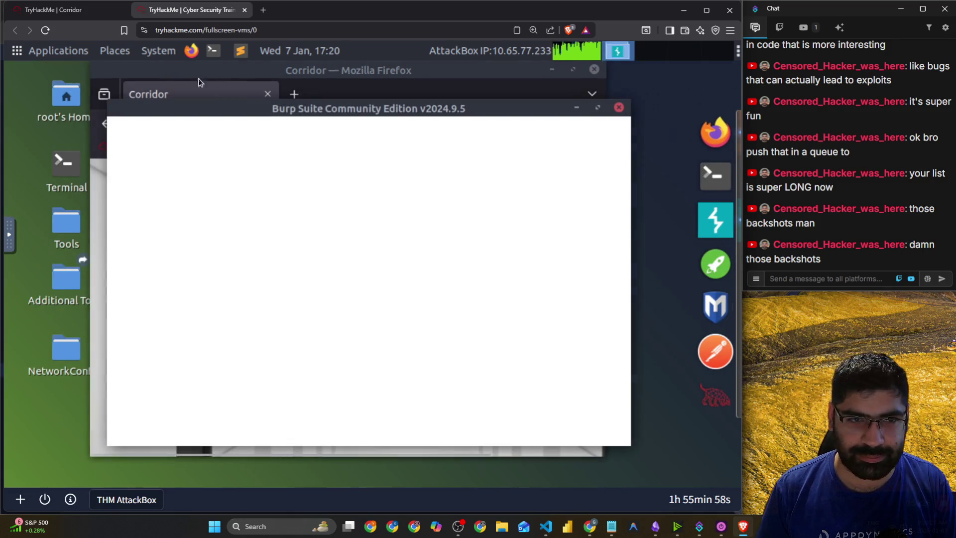
click(184, 10)
click(79, 10)
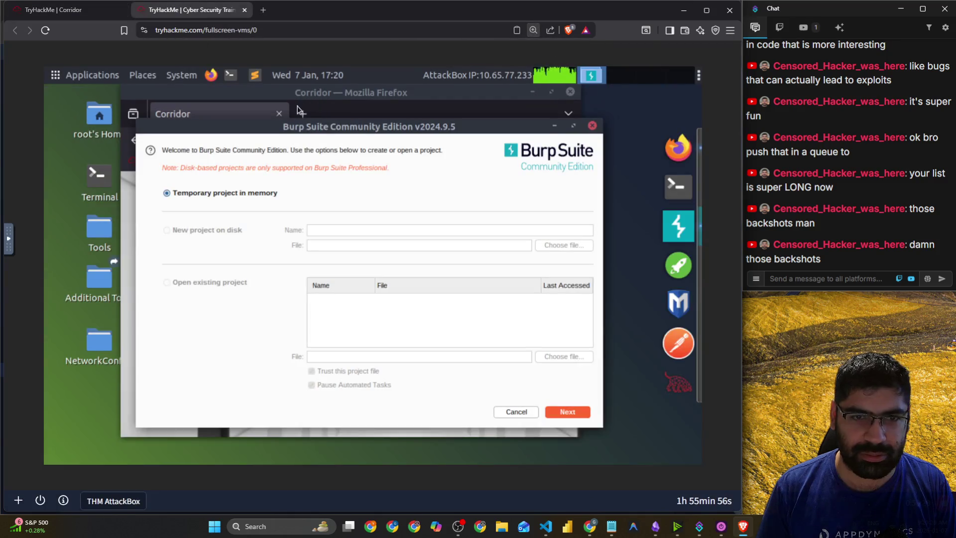
click(78, 10)
click(169, 9)
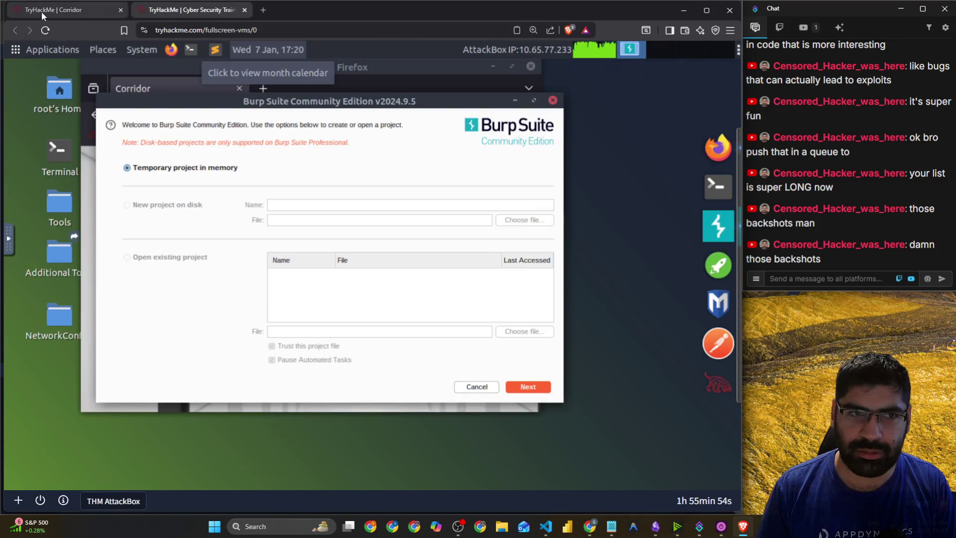
click(41, 11)
key(ctrl+minus)
key(ctrl+minus)
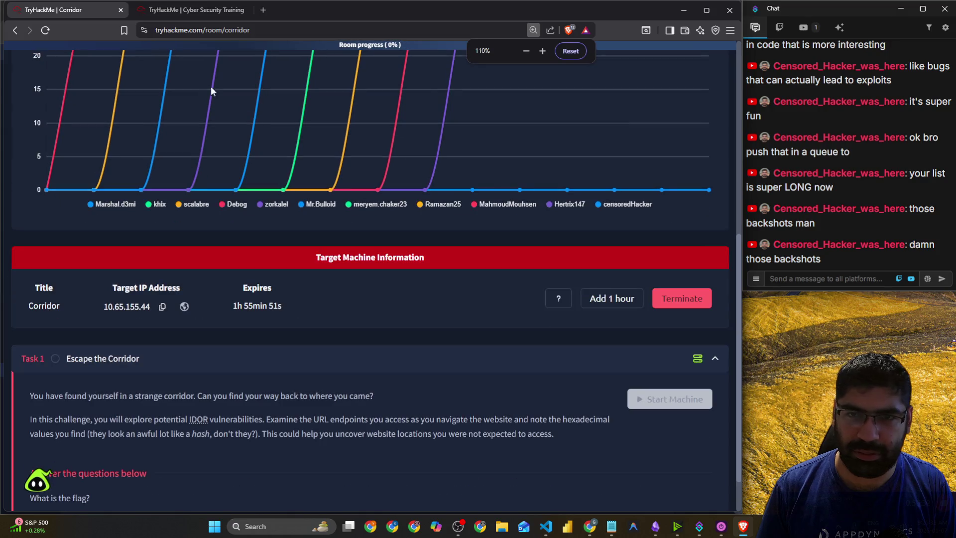
click(176, 16)
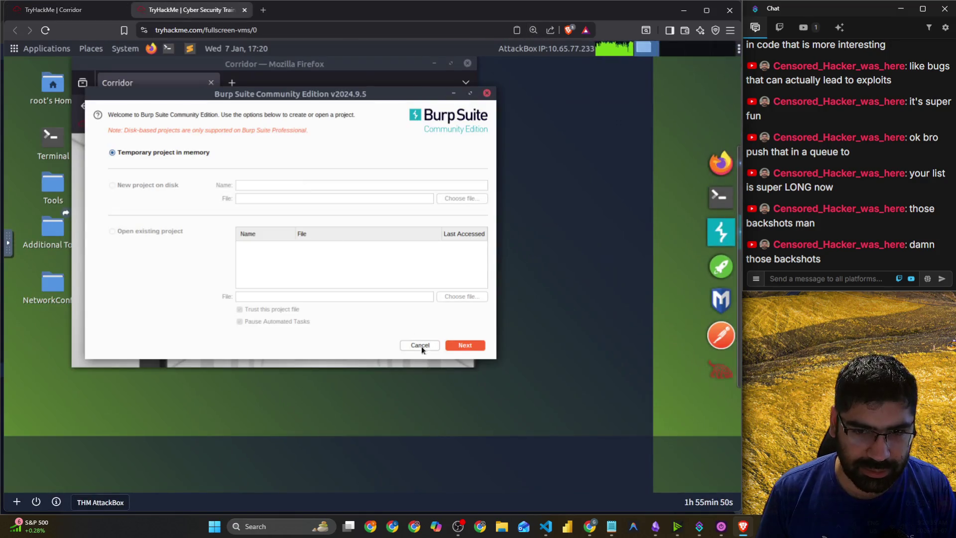
click(459, 347)
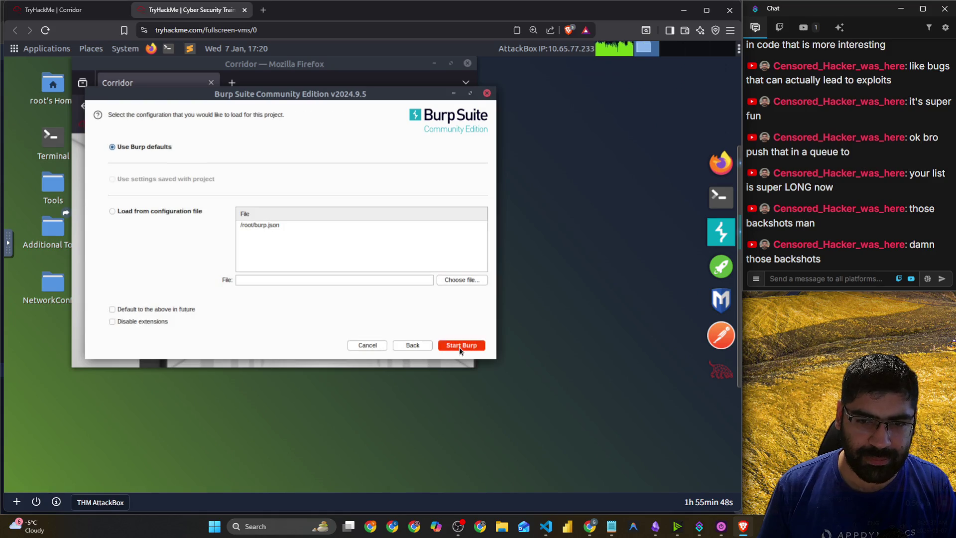
click(460, 348)
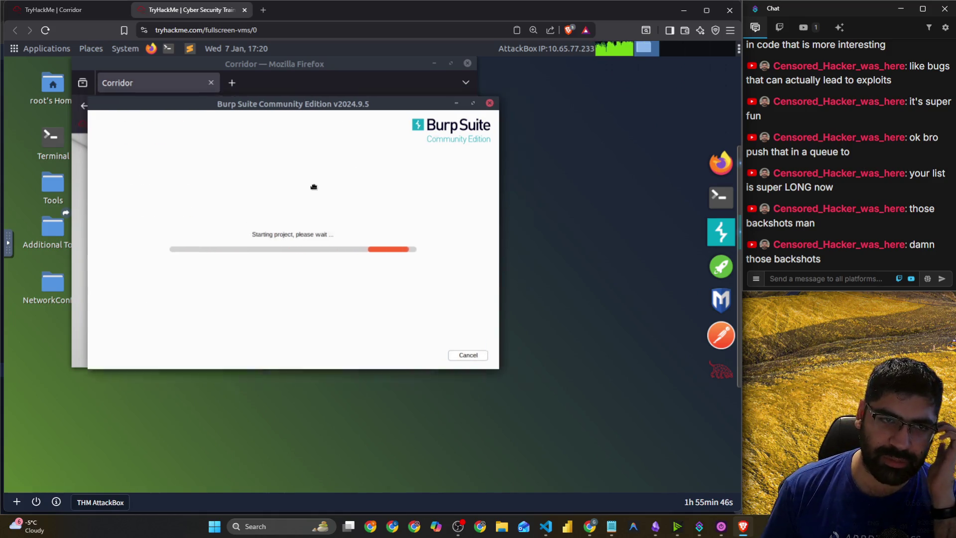
Step: Move and enlarge the Corridor Firefox window at 60% zoom and close the Add-ons Manager tab
mouse_move(385, 74)
mouse_down()
mouse_move(280, 62)
mouse_move(301, 58)
mouse_up()
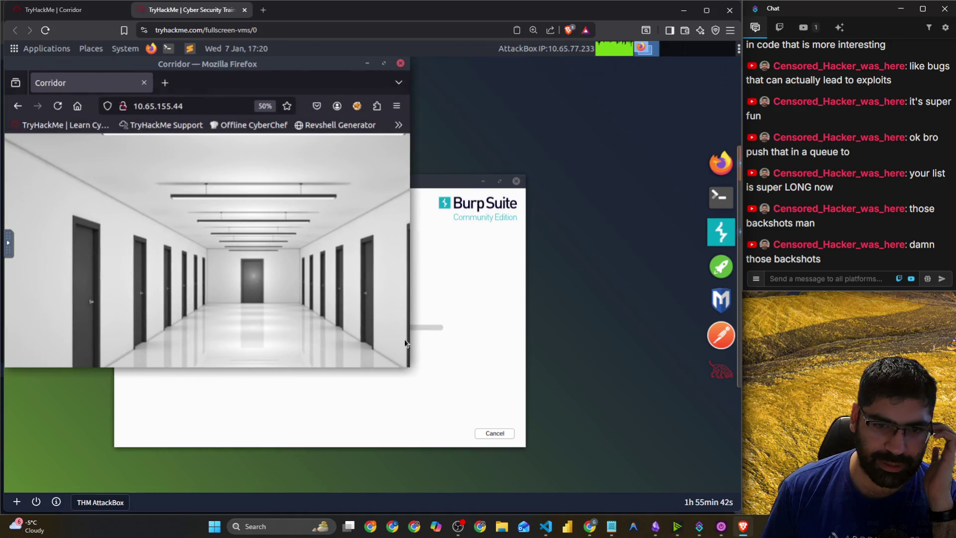
mouse_move(410, 366)
mouse_down()
mouse_move(572, 455)
mouse_move(644, 487)
mouse_move(680, 488)
mouse_up()
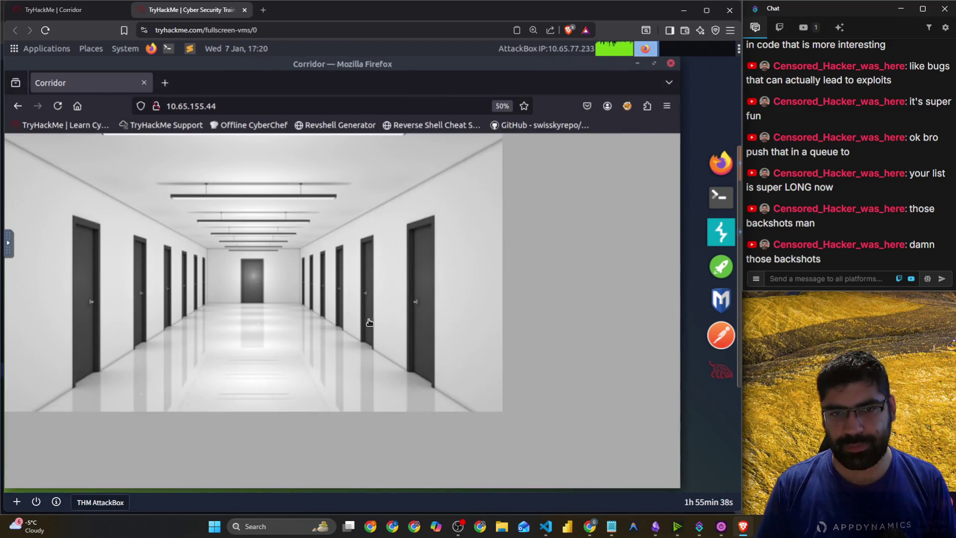
key(ctrl+plus)
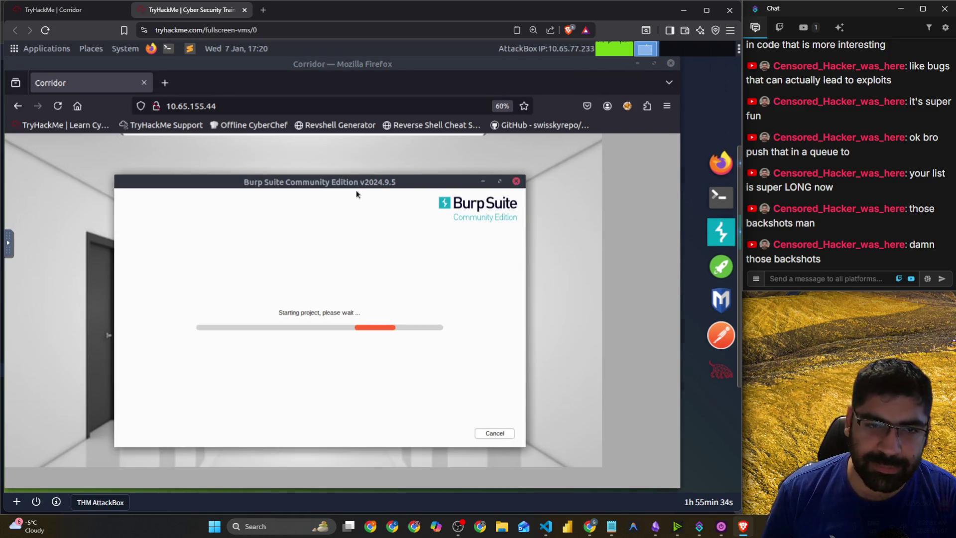
click(647, 106)
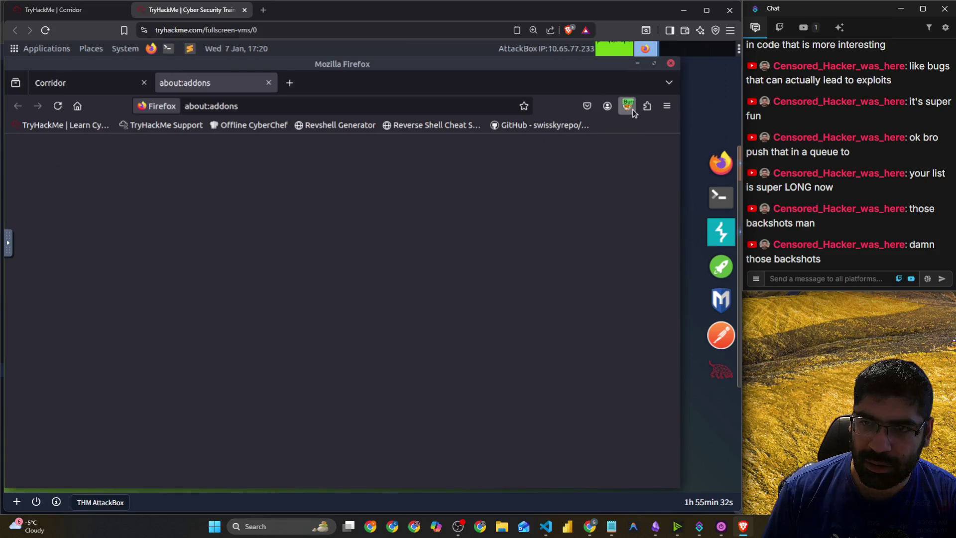
click(630, 110)
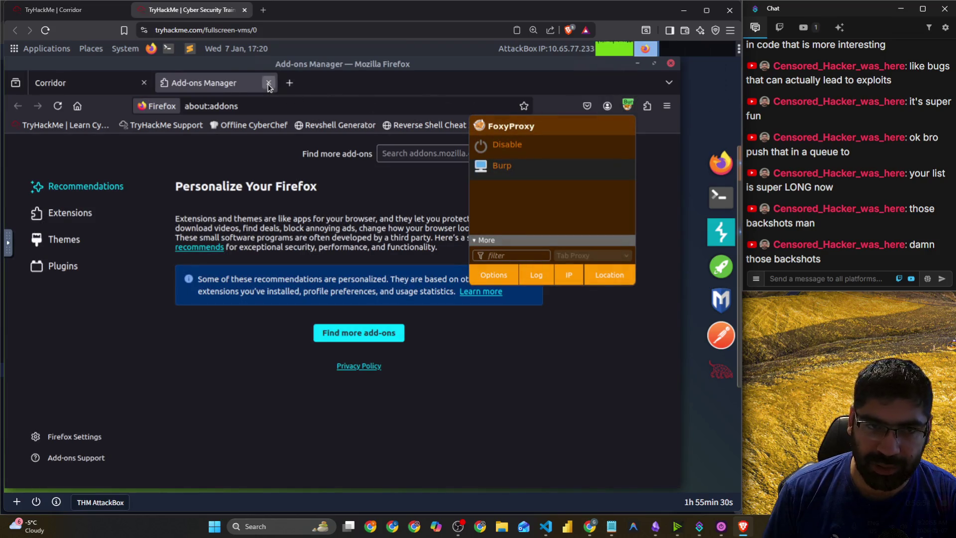
click(269, 82)
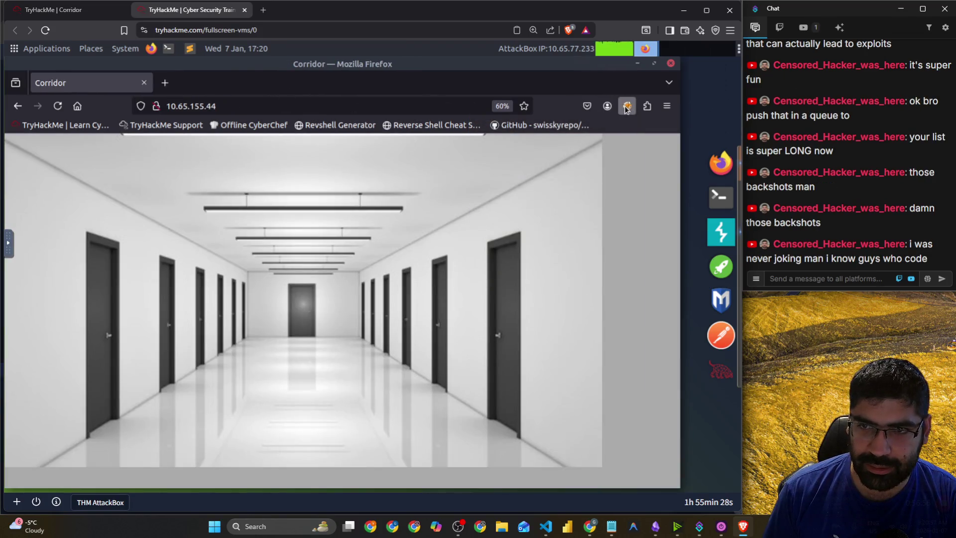
click(627, 105)
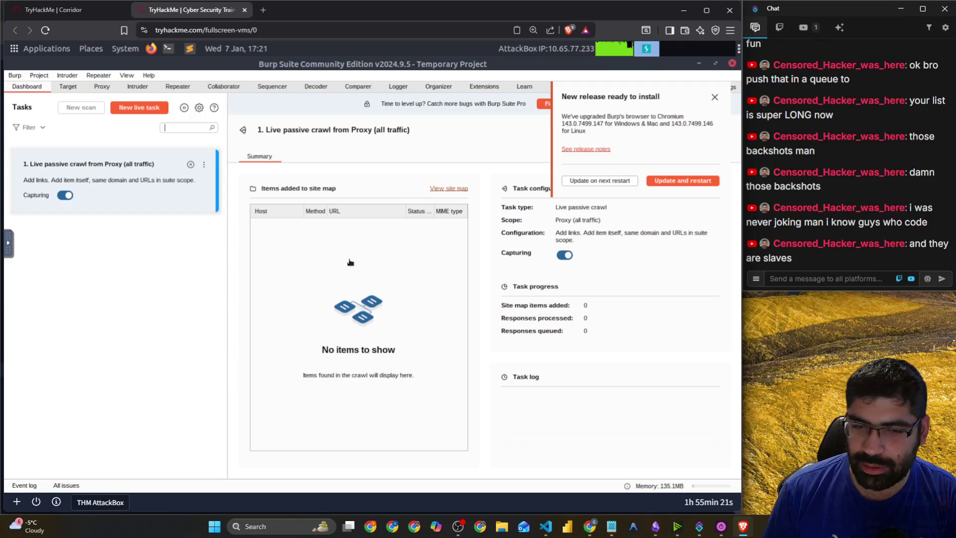
Step: Search Settings for 'font', set the HTTP message font to size 18 and the Display font size to 18
click(198, 108)
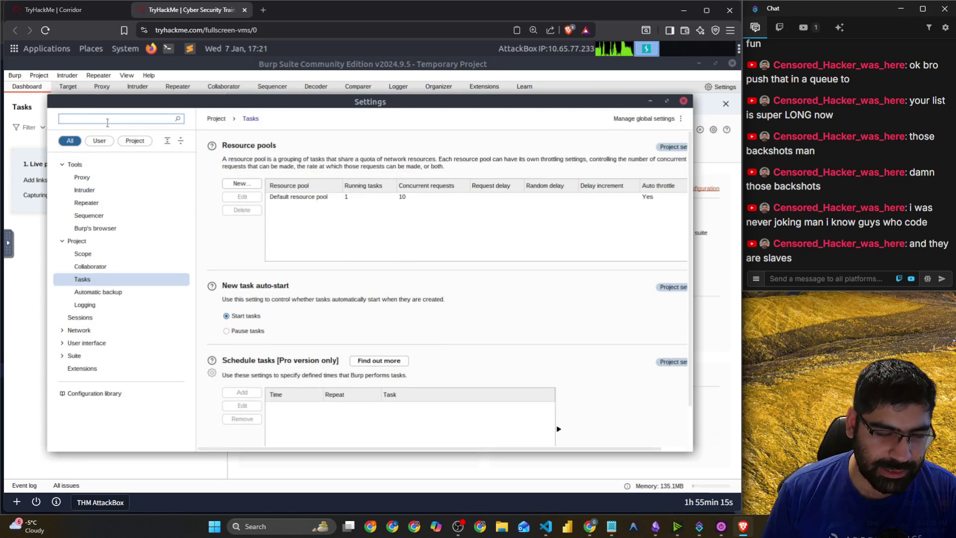
text(font)
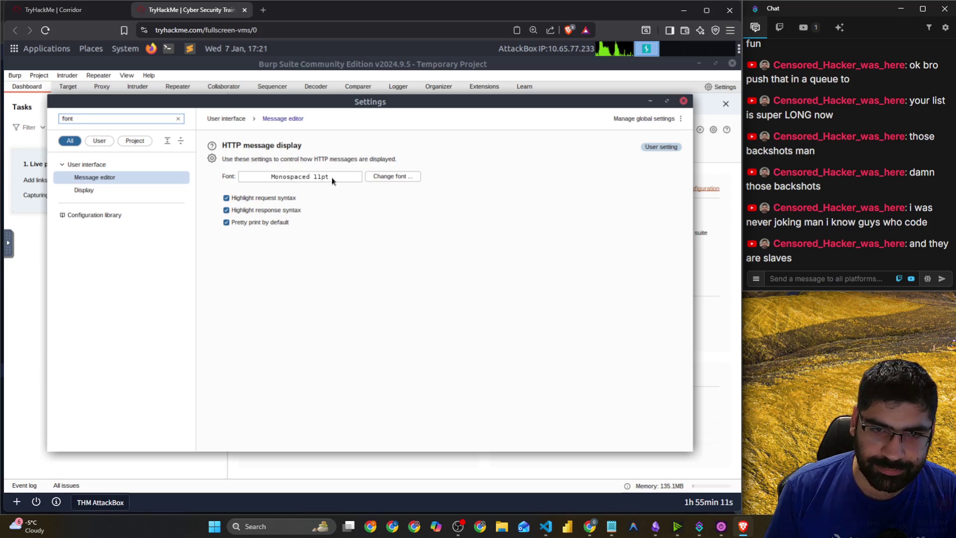
click(374, 176)
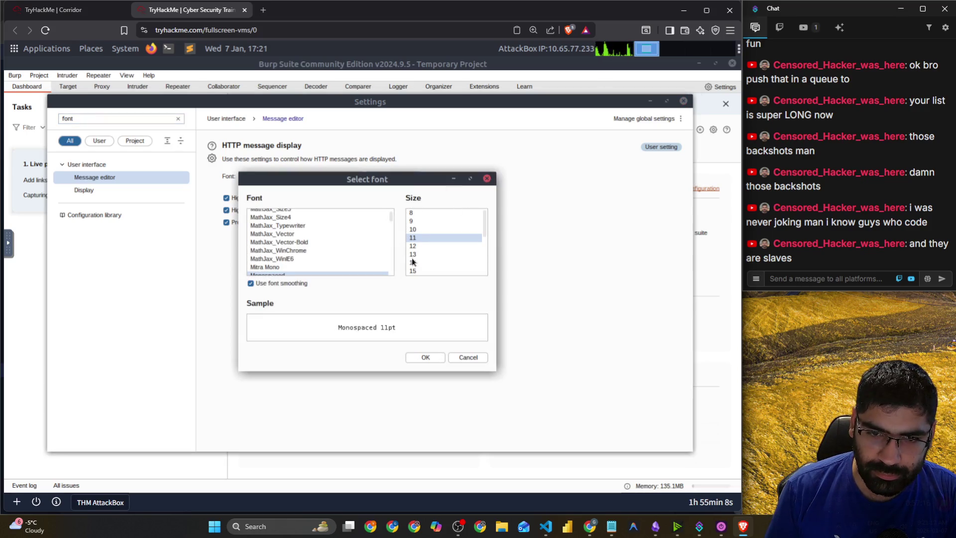
scroll(411, 258, down, 2)
click(417, 255)
click(428, 360)
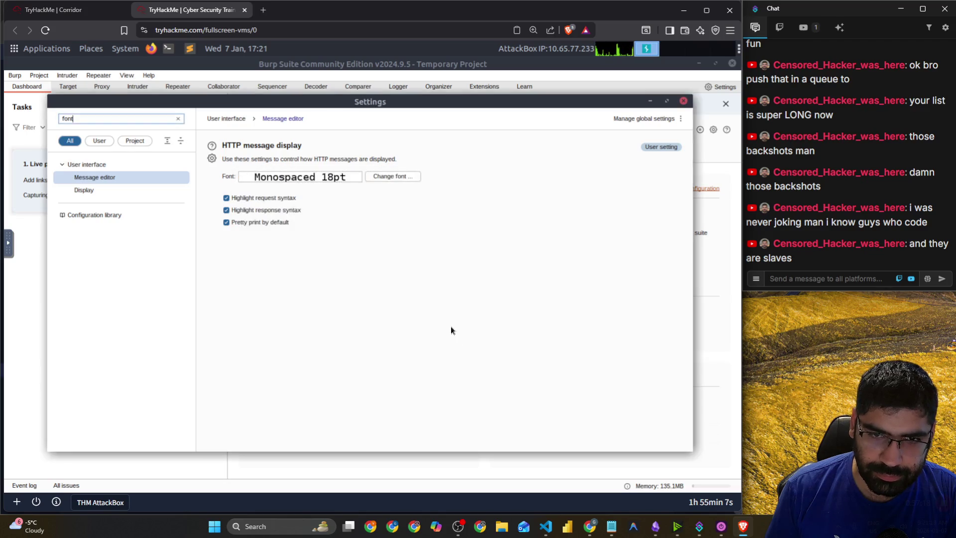
click(83, 191)
click(284, 176)
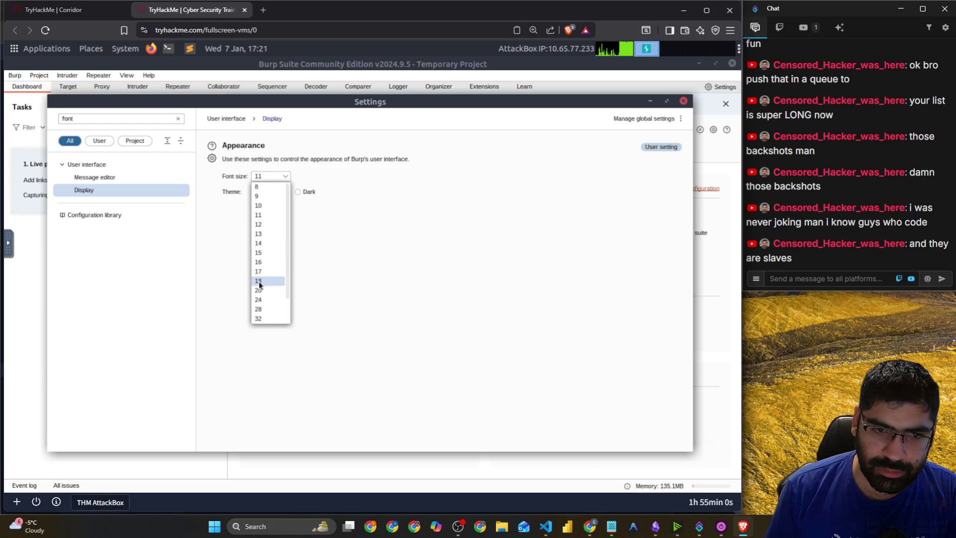
click(393, 296)
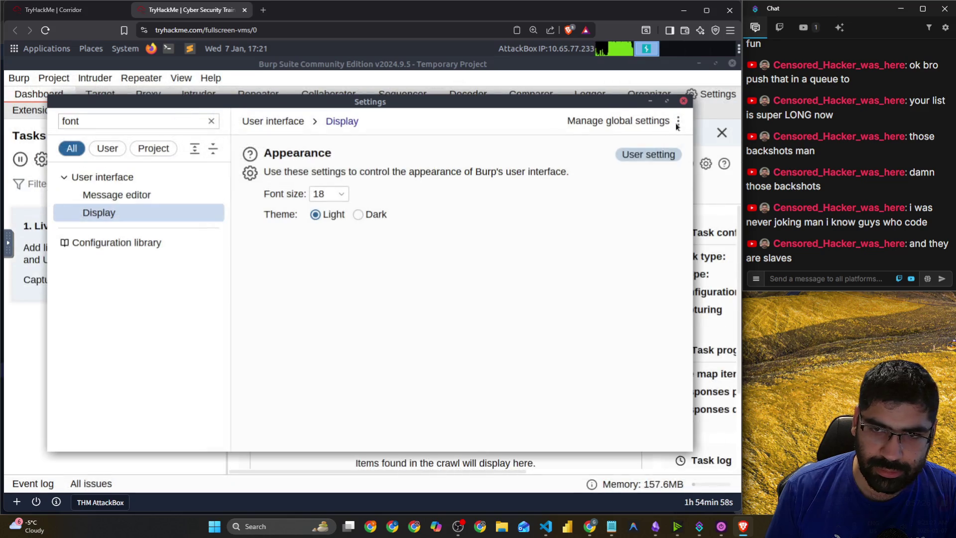
click(682, 102)
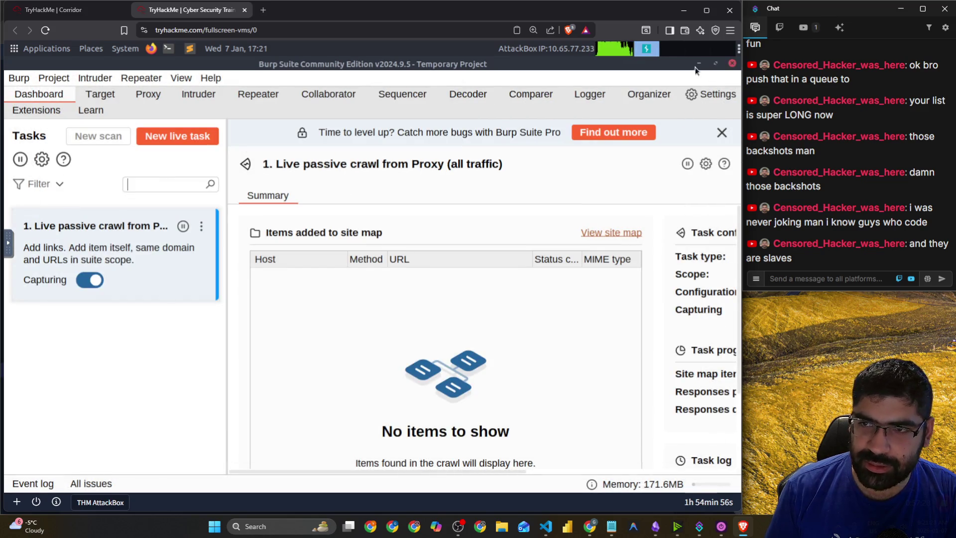
Step: Resize and reposition the Burp window and show the Proxy Intercept view
mouse_move(704, 79)
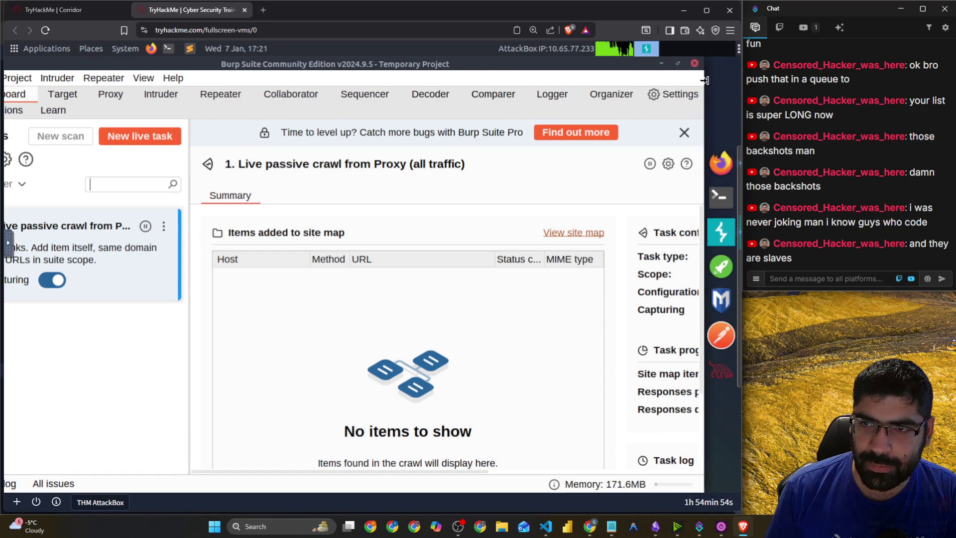
drag(633, 79, 562, 80)
mouse_move(454, 66)
mouse_down()
mouse_move(513, 67)
mouse_move(484, 67)
mouse_up()
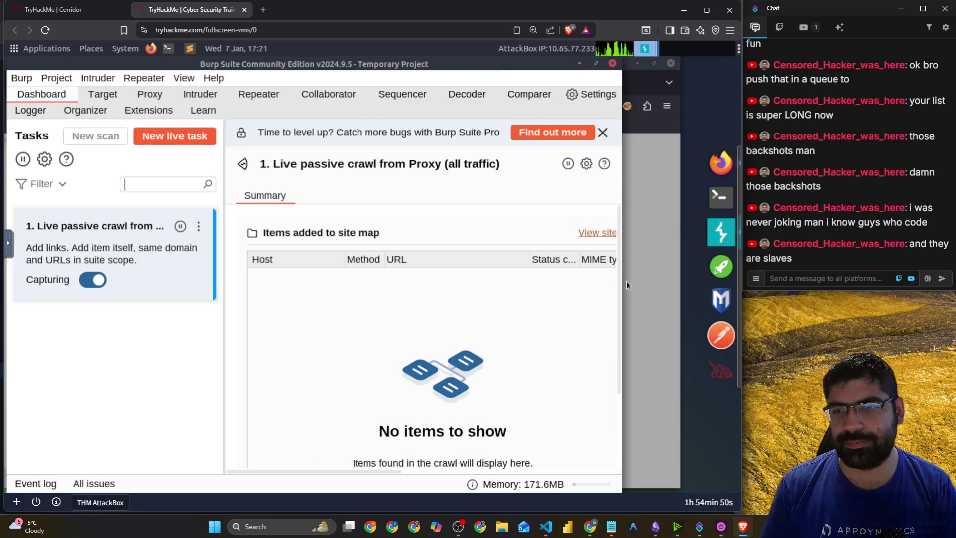
drag(627, 281, 648, 281)
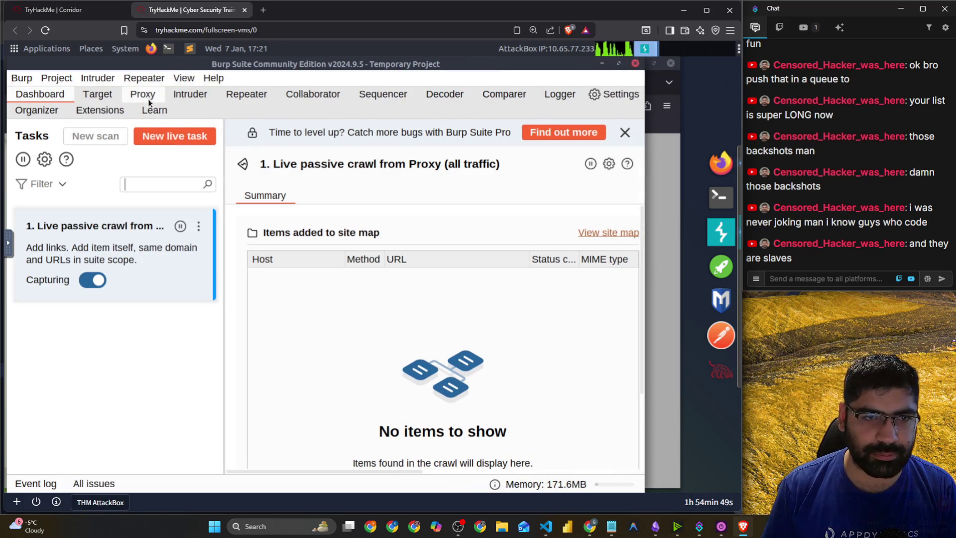
click(143, 95)
click(656, 297)
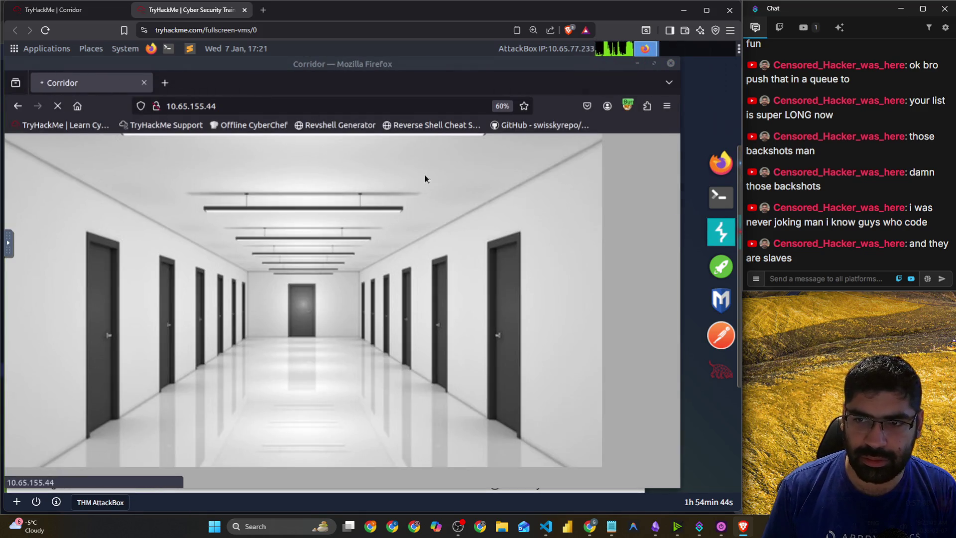
click(715, 243)
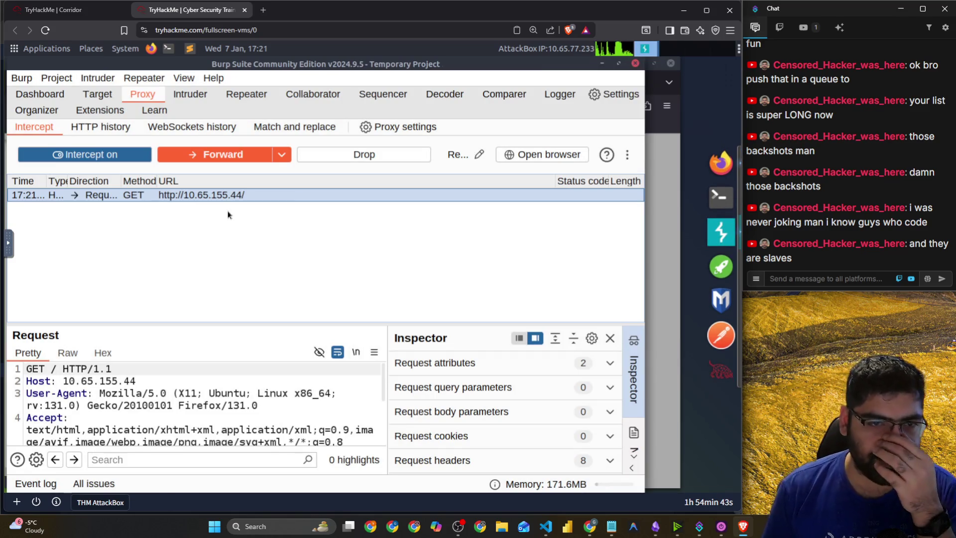
Step: Examine the intercepted GET / request to 10.65.155.44, enlarging the request pane to read its headers
click(178, 195)
drag(206, 320, 208, 249)
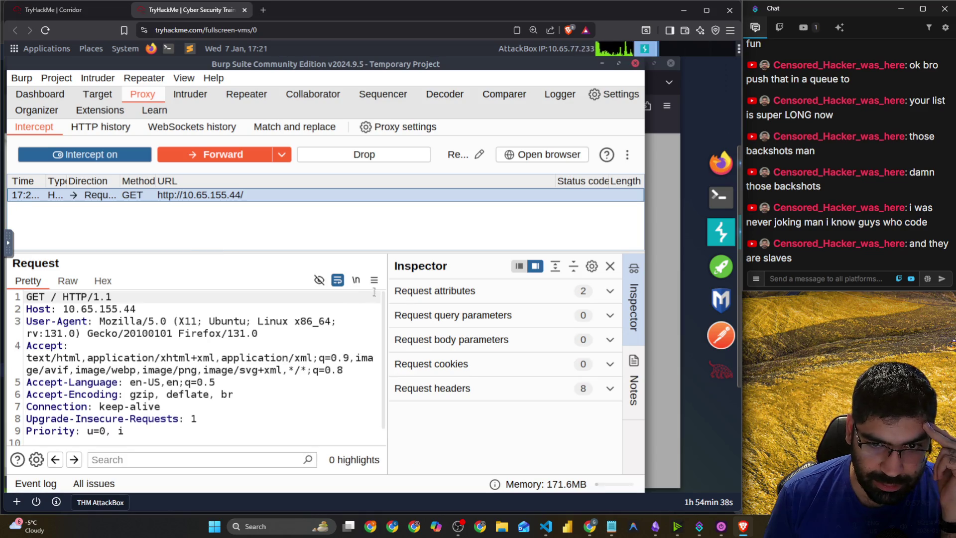
drag(388, 293, 482, 307)
click(130, 238)
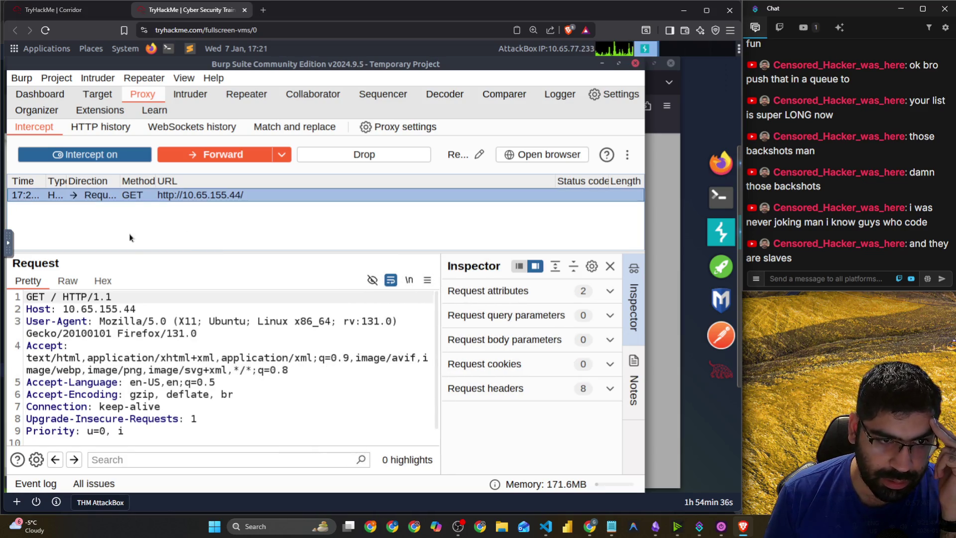
scroll(164, 347, down, 2)
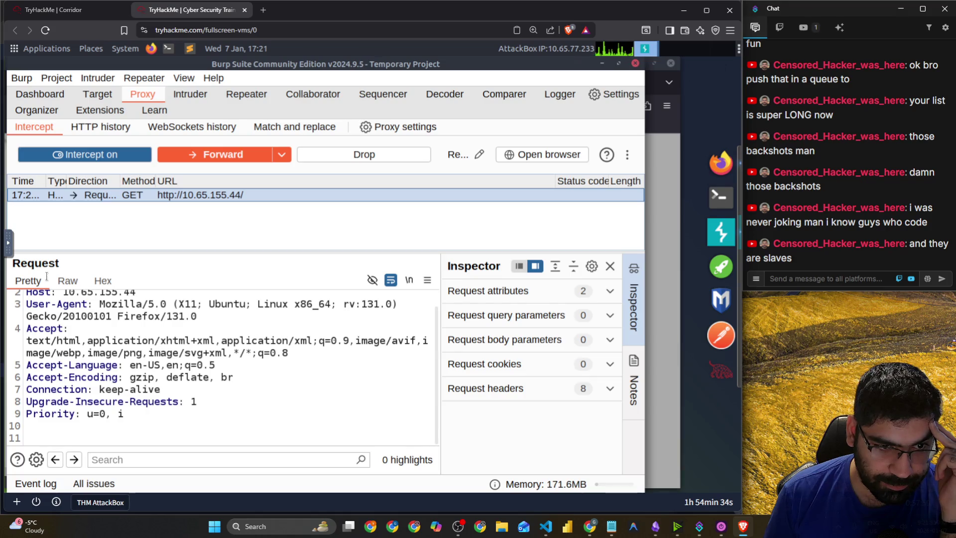
scroll(81, 288, up, 2)
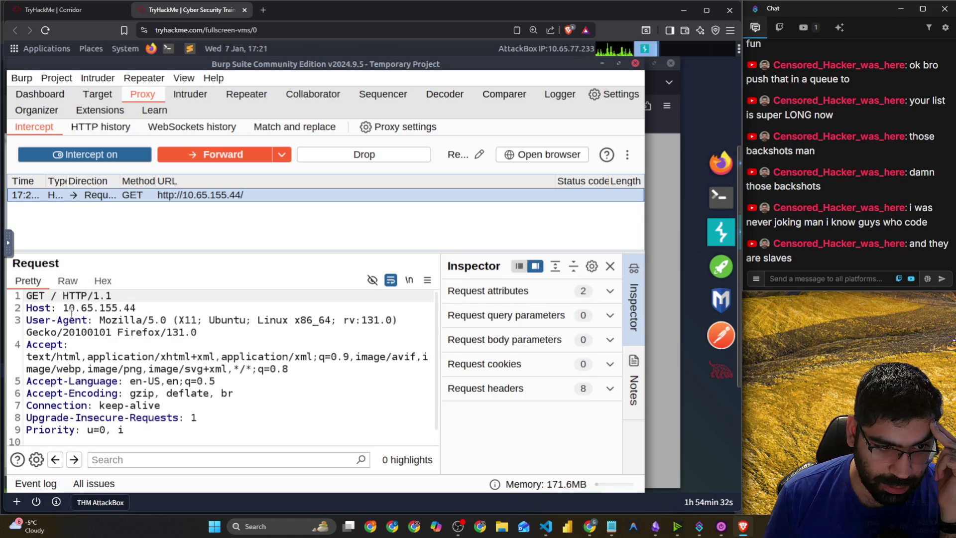
drag(75, 297, 135, 307)
mouse_move(87, 356)
mouse_down()
mouse_move(144, 381)
mouse_move(176, 418)
mouse_up()
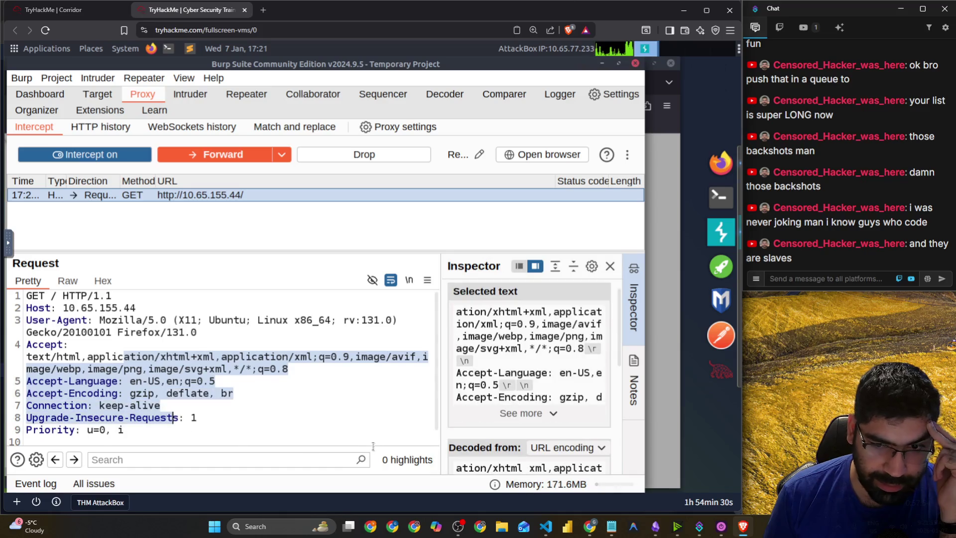
click(30, 439)
Step: Forward the intercepted request so the Corridor page loads in Firefox
key(alt+Tab)
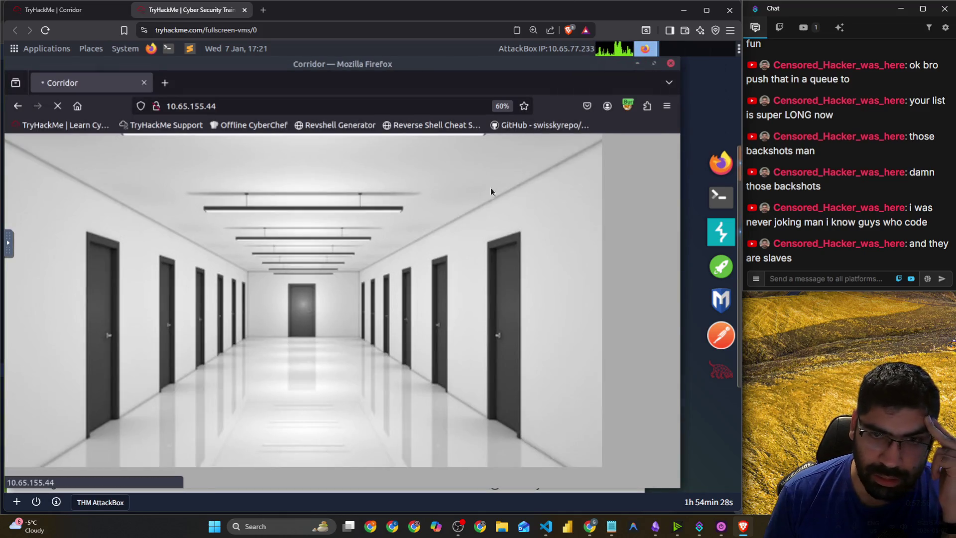
click(721, 231)
click(199, 156)
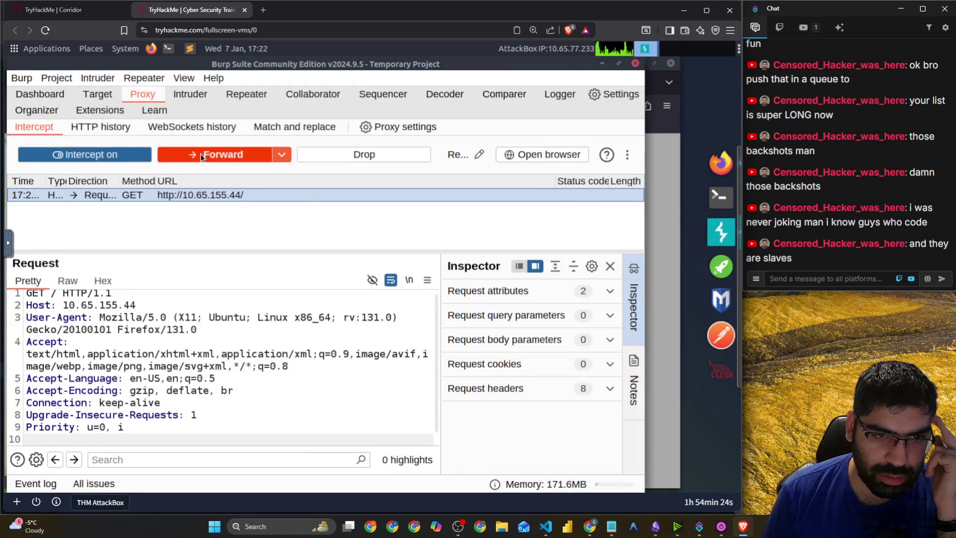
click(655, 294)
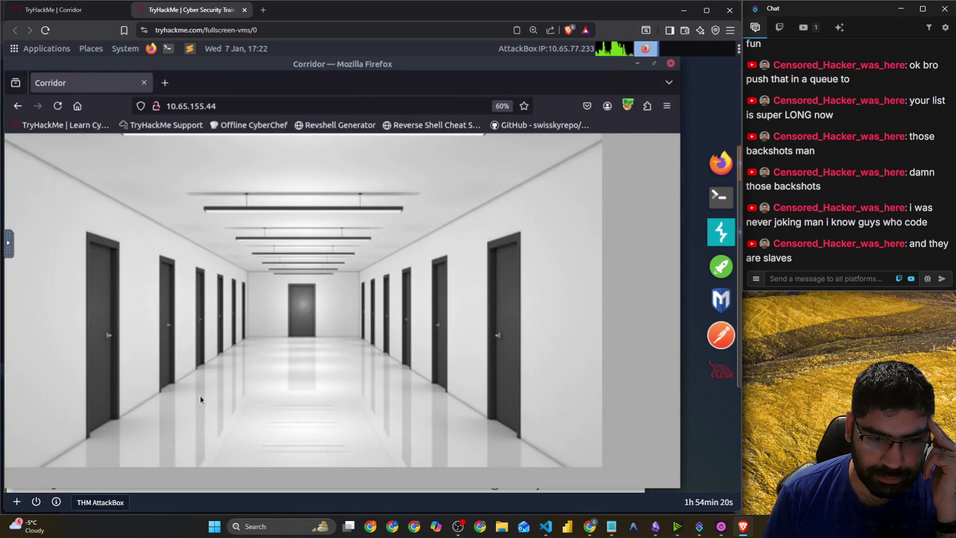
Step: Inspect the corridor image's HTML and expand its image map to view the door areas
right_click(206, 304)
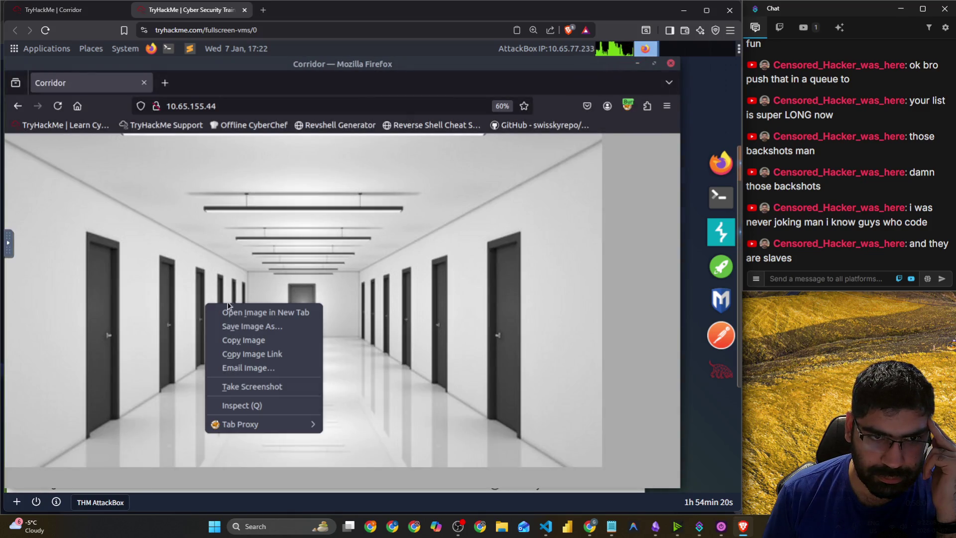
click(265, 407)
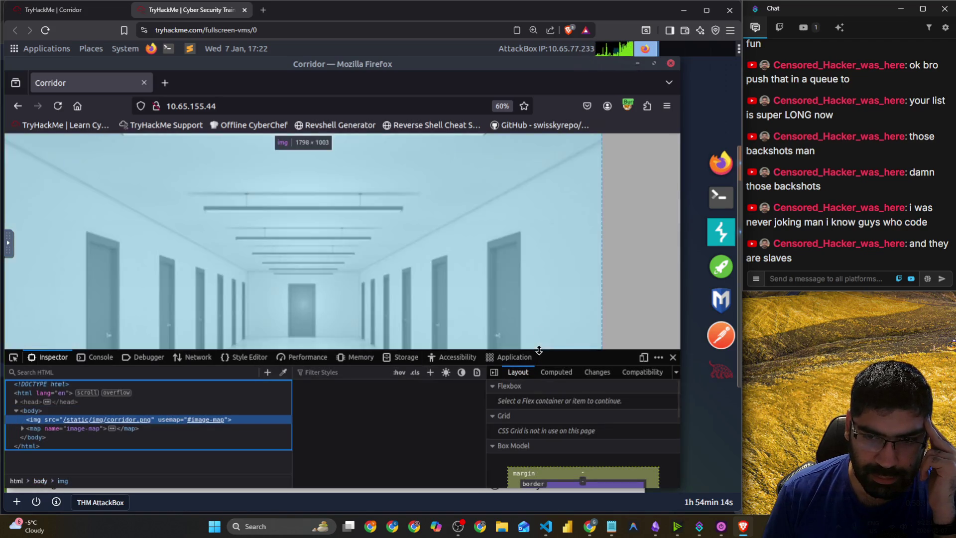
drag(509, 350, 508, 162)
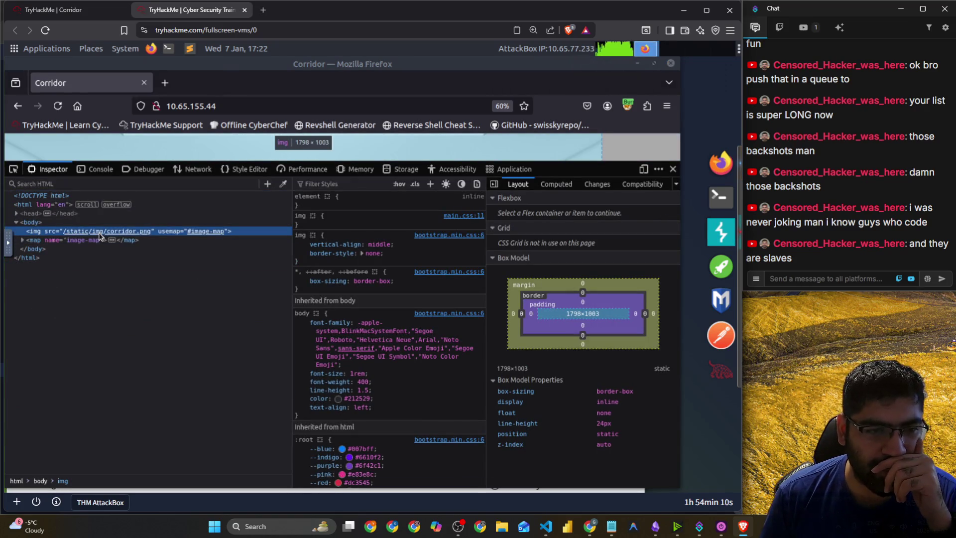
click(22, 240)
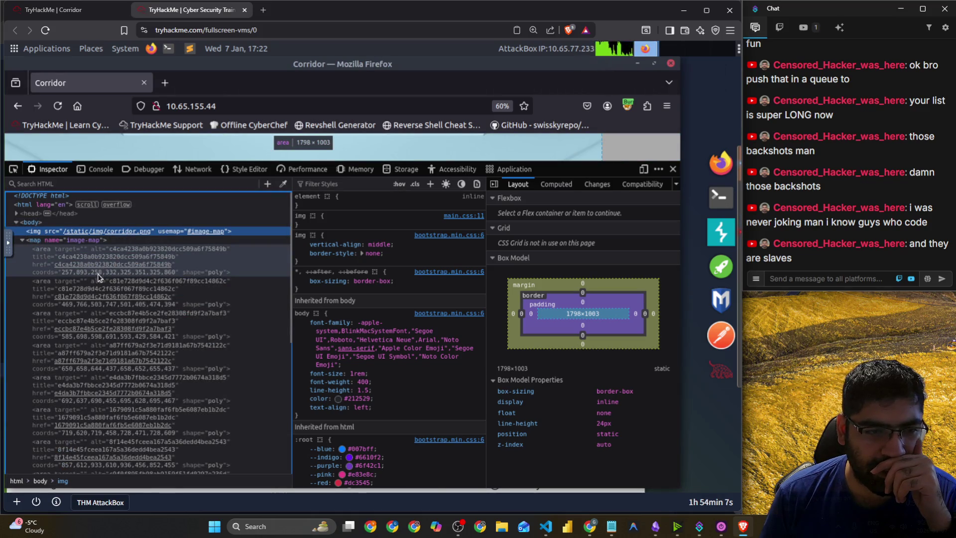
scroll(100, 289, down, 5)
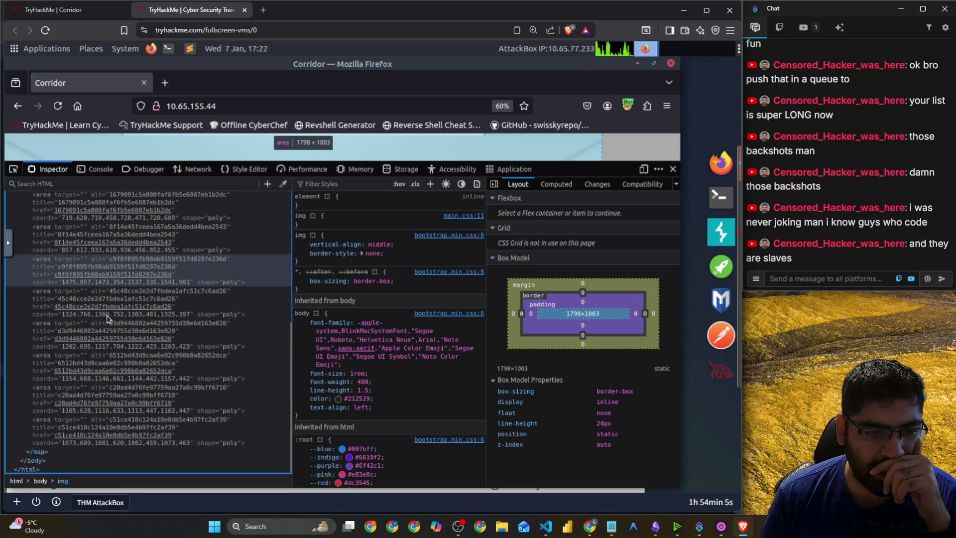
click(112, 345)
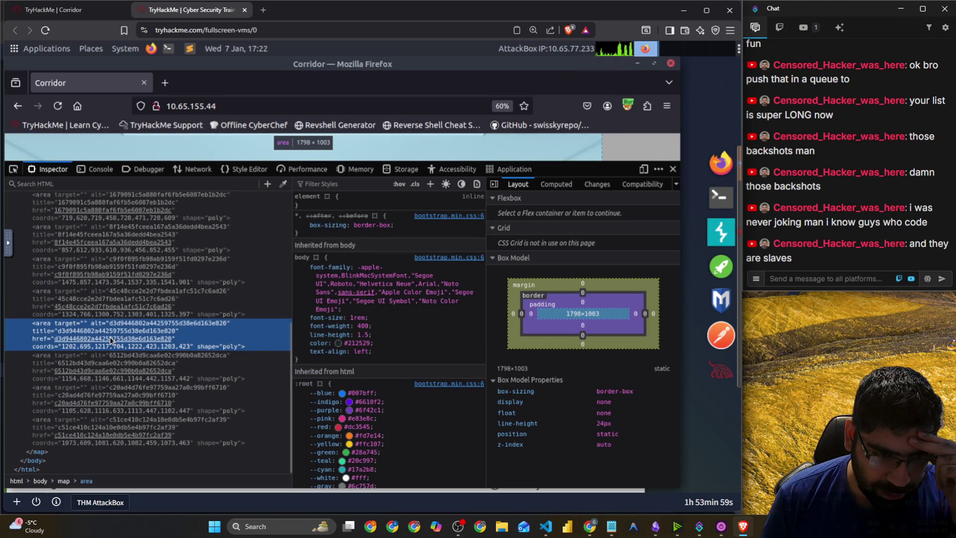
mouse_move(549, 272)
mouse_down()
mouse_move(542, 299)
mouse_move(498, 323)
mouse_up()
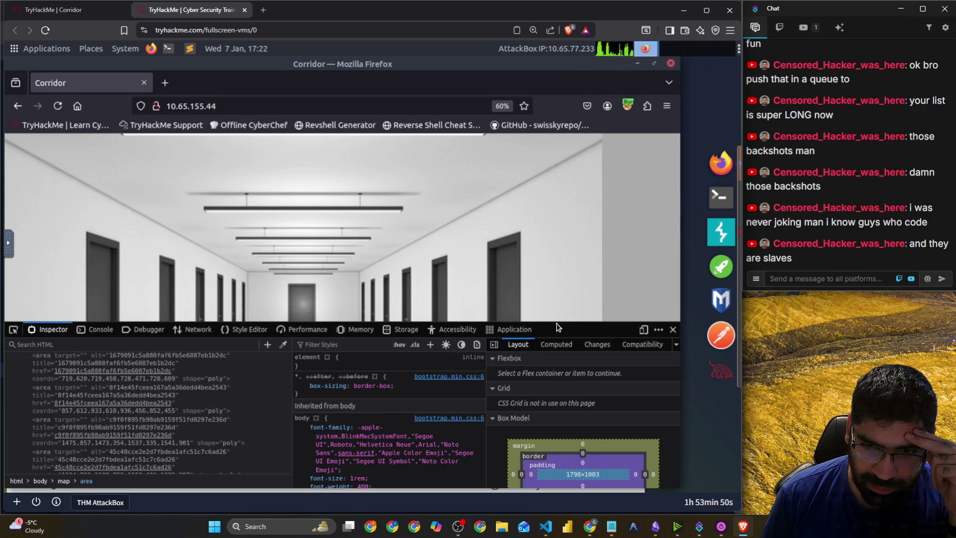
drag(559, 323, 553, 454)
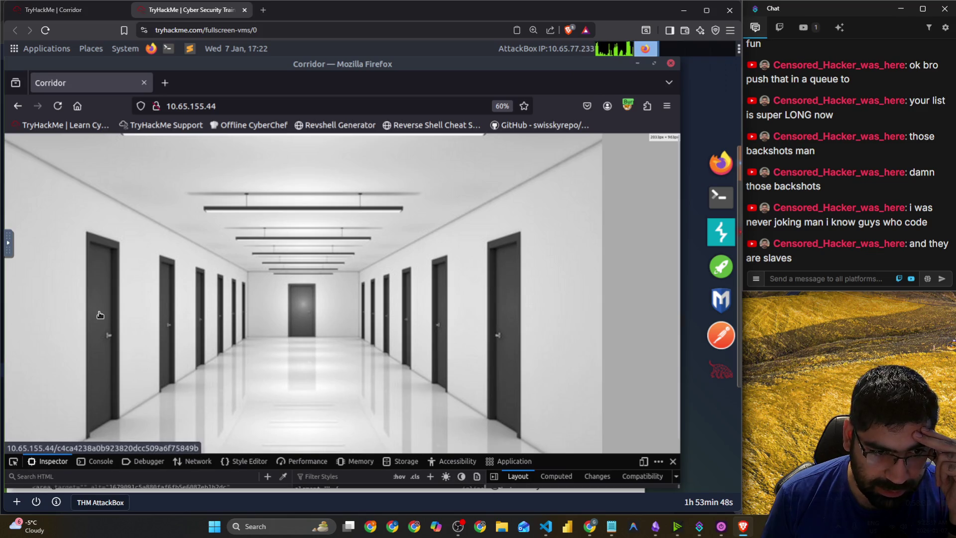
Step: Open the leftmost door's hash link and use Forward all in Burp to release the held requests
mouse_move(100, 315)
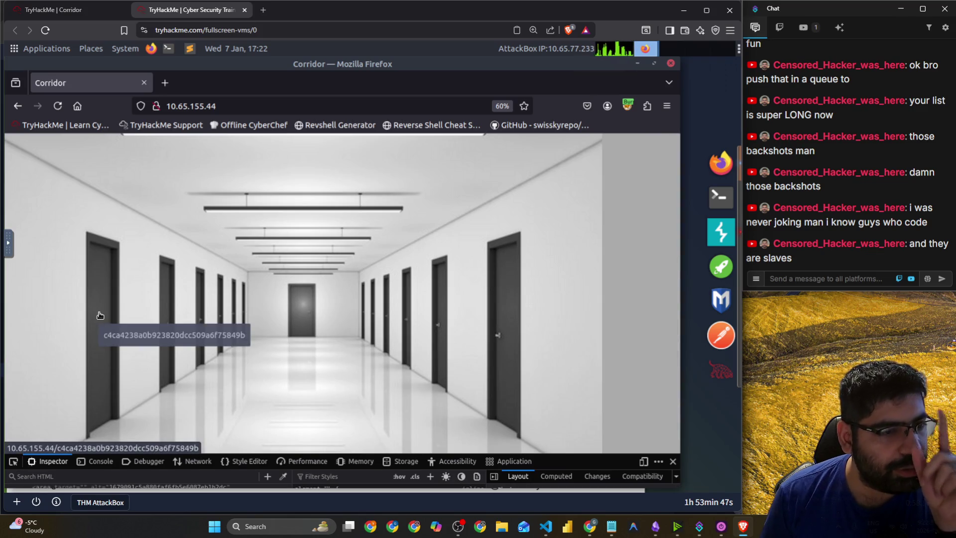
click(100, 315)
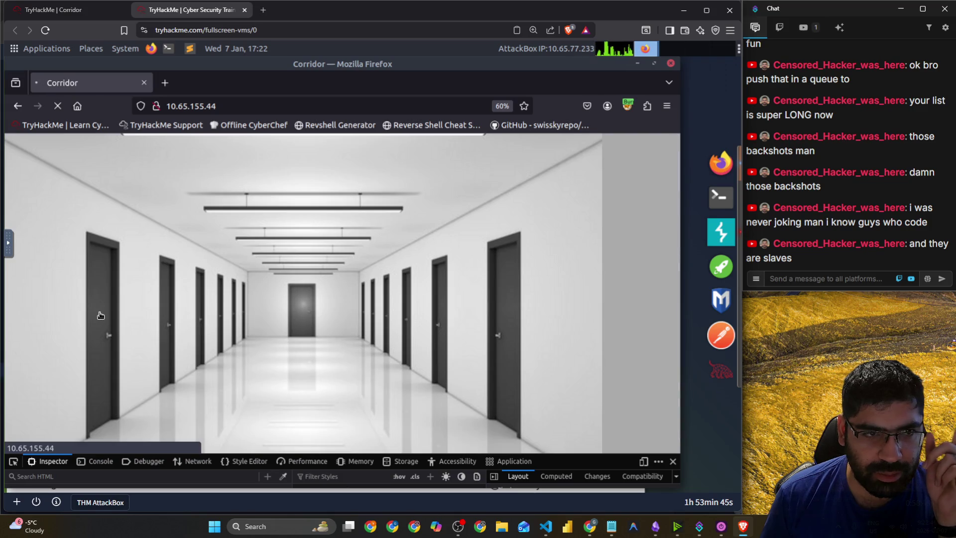
click(721, 232)
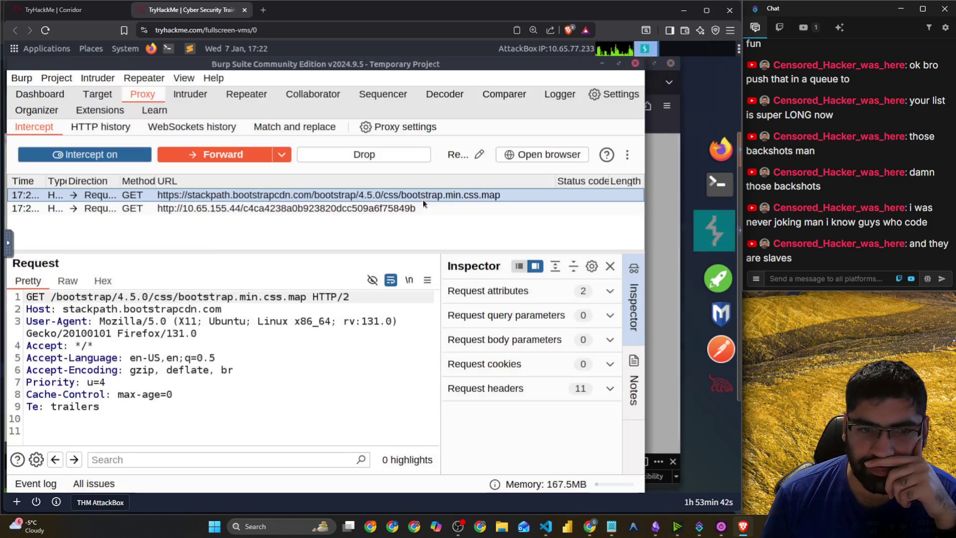
click(206, 197)
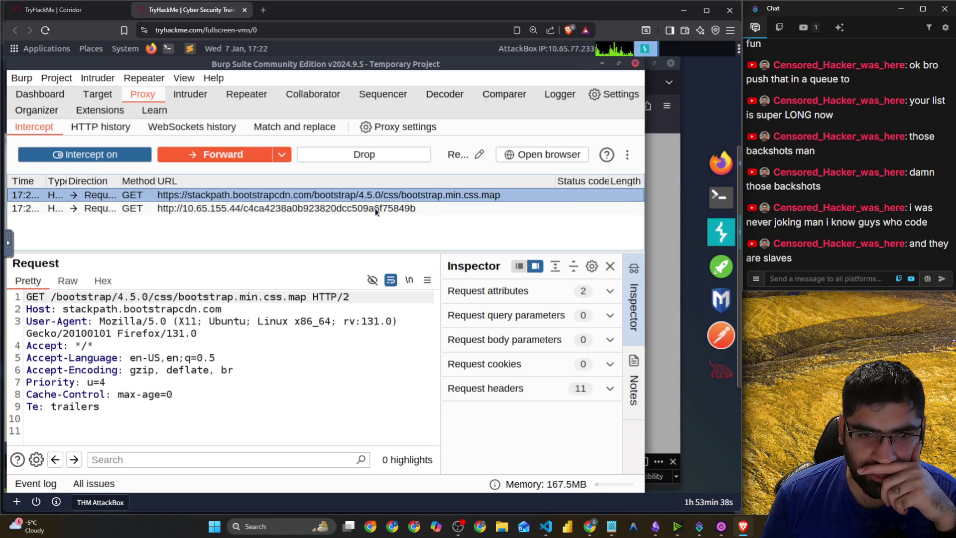
click(281, 155)
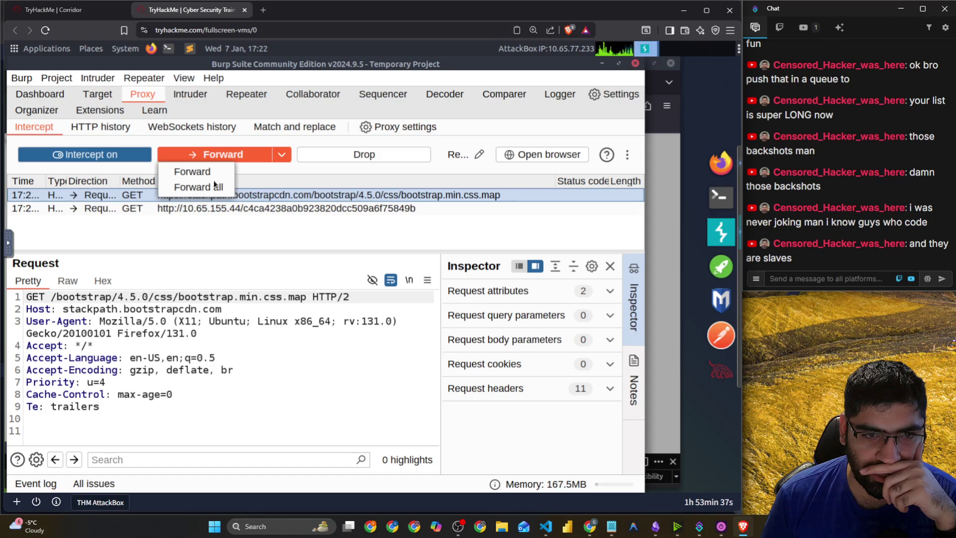
click(212, 187)
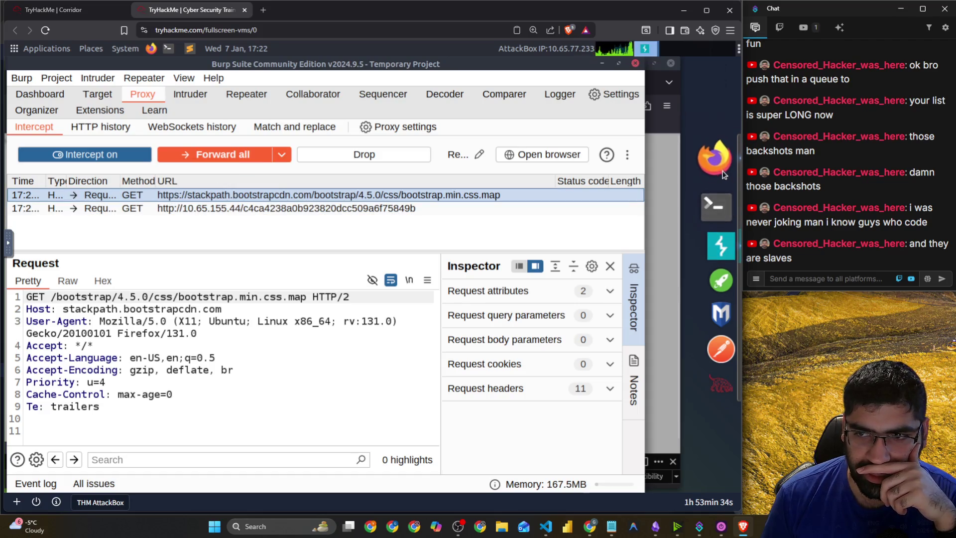
click(721, 163)
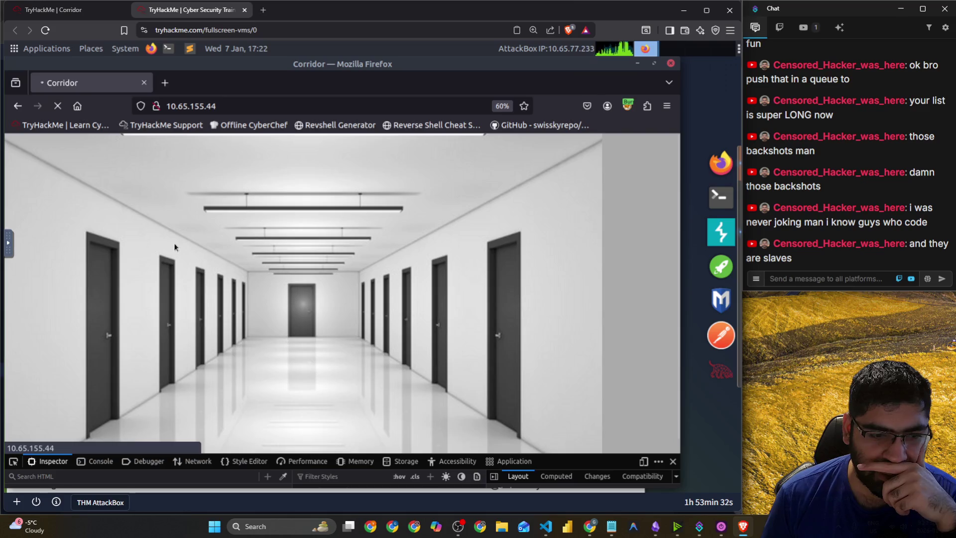
scroll(174, 243, down, 1)
click(712, 234)
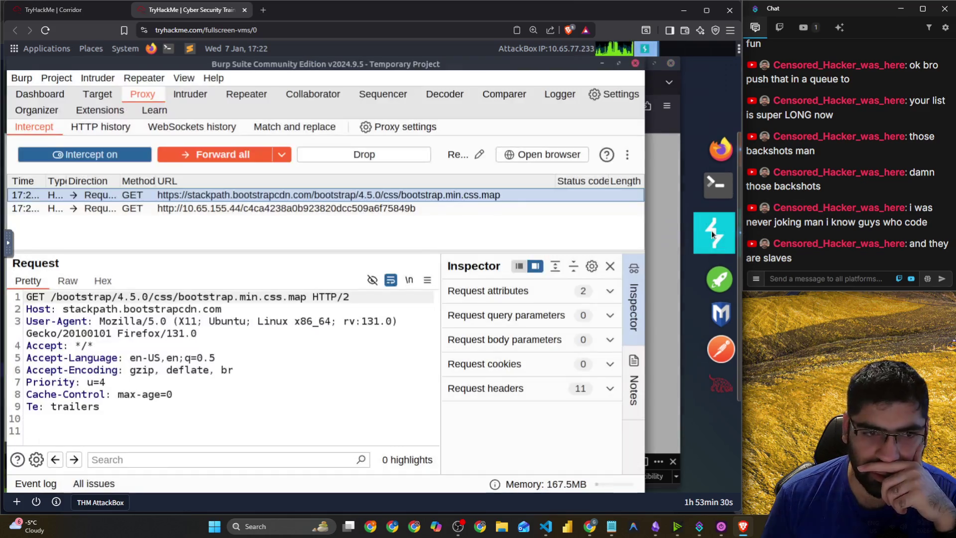
click(95, 150)
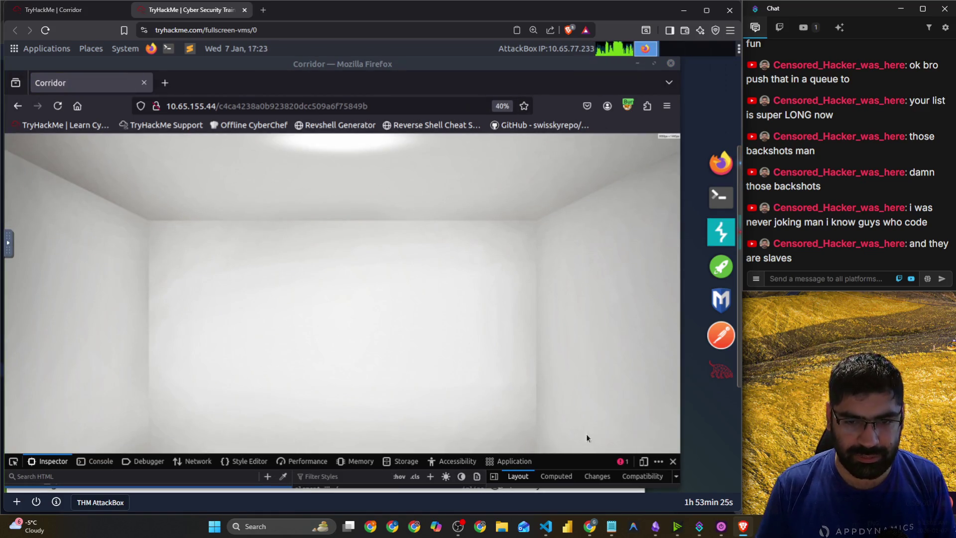
Step: Open door page c9f0f895fb98ab9159f51fd0297e236d, check its request headers, and view its empty_room.jpg style
drag(588, 426, 576, 299)
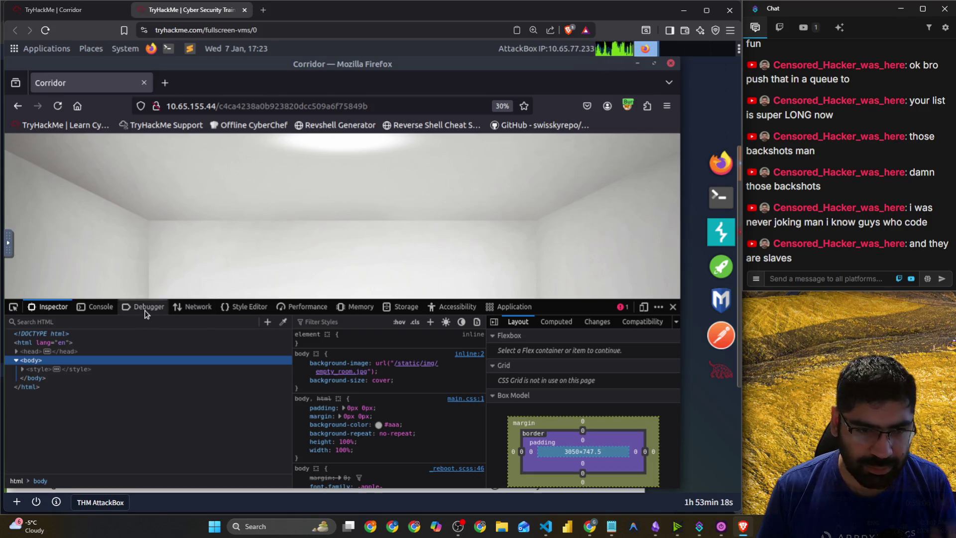
click(197, 306)
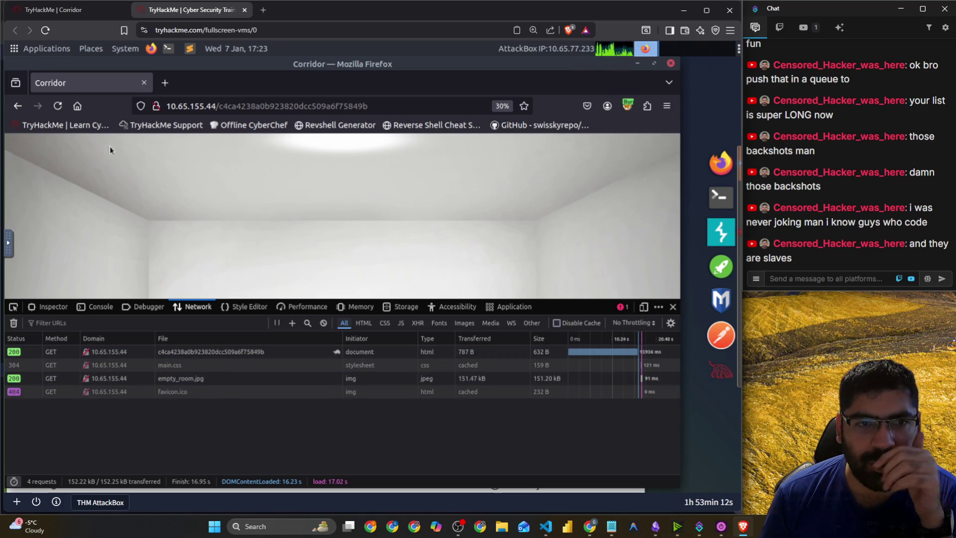
click(21, 108)
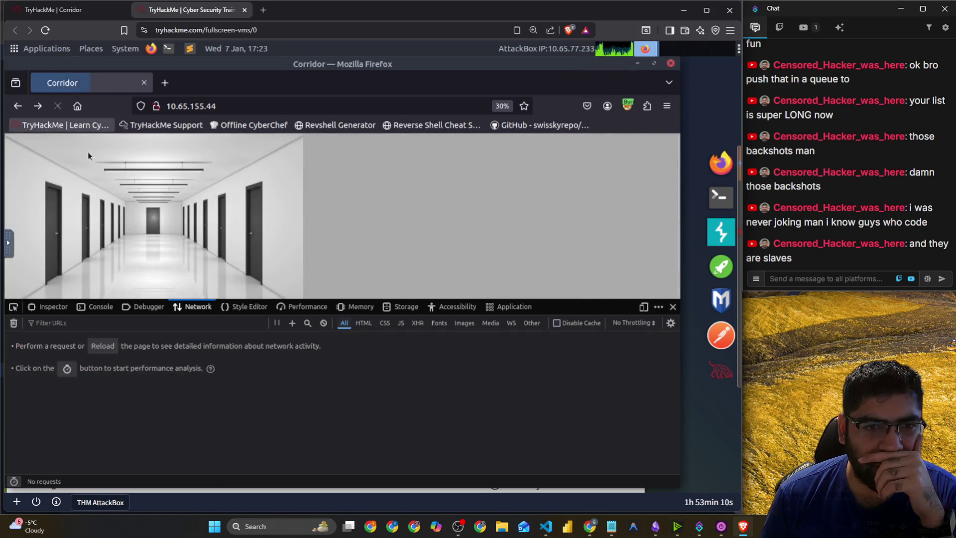
click(256, 242)
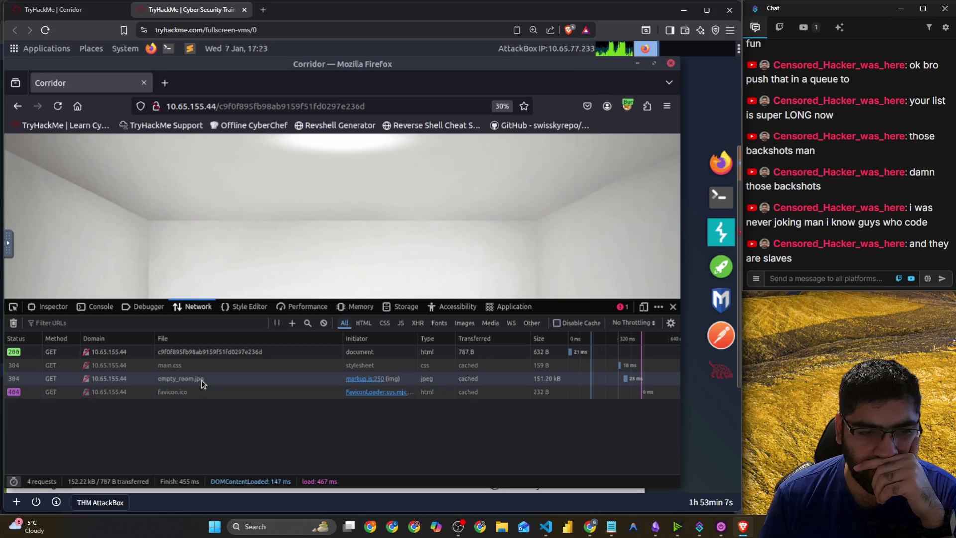
click(202, 354)
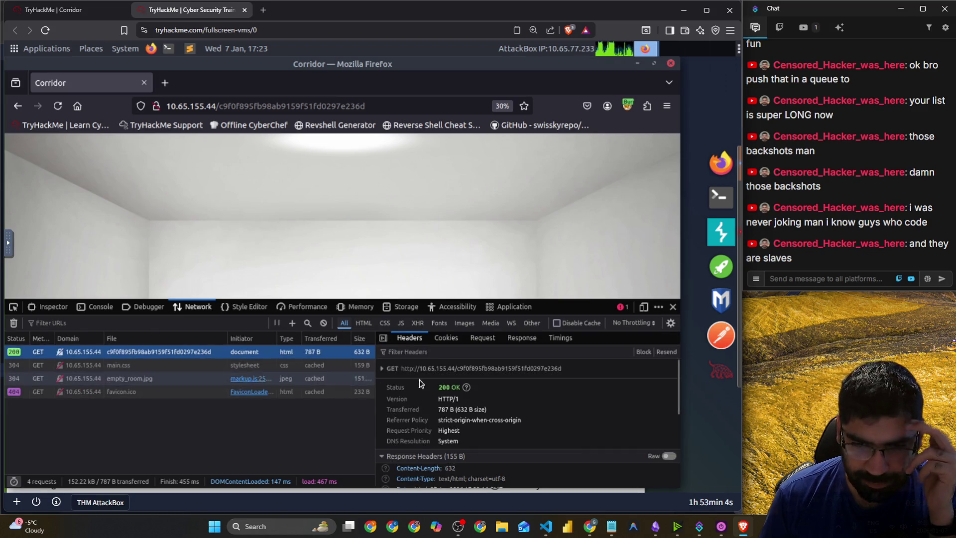
scroll(441, 380, down, 3)
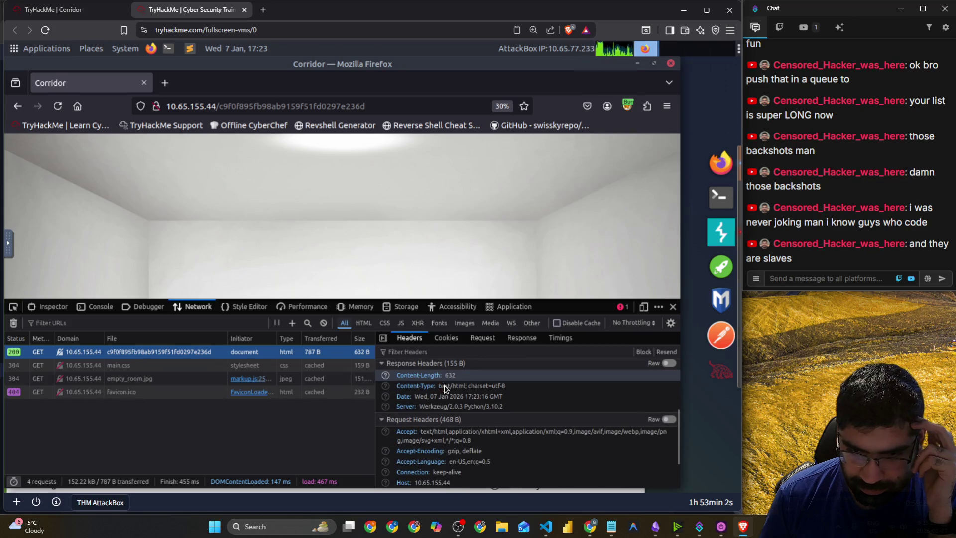
scroll(444, 386, down, 2)
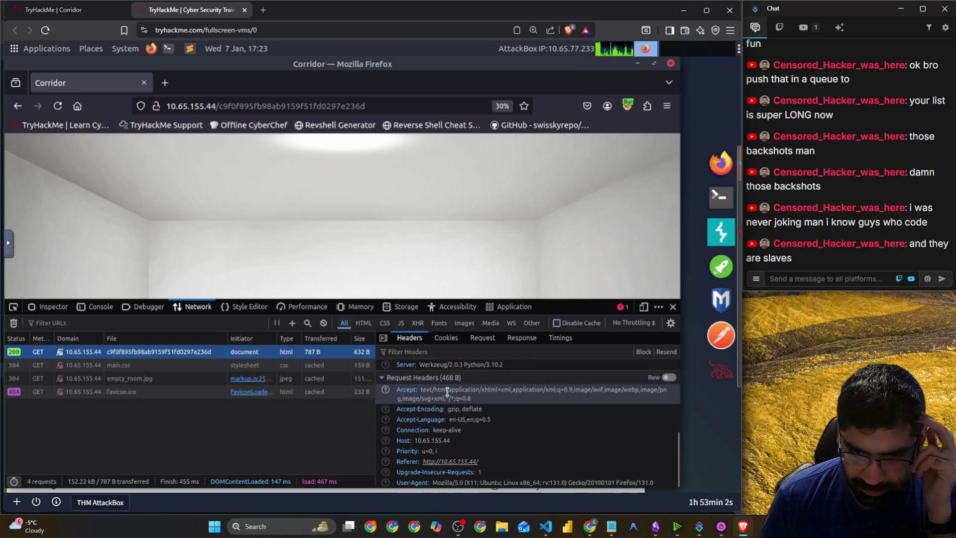
click(69, 312)
click(23, 369)
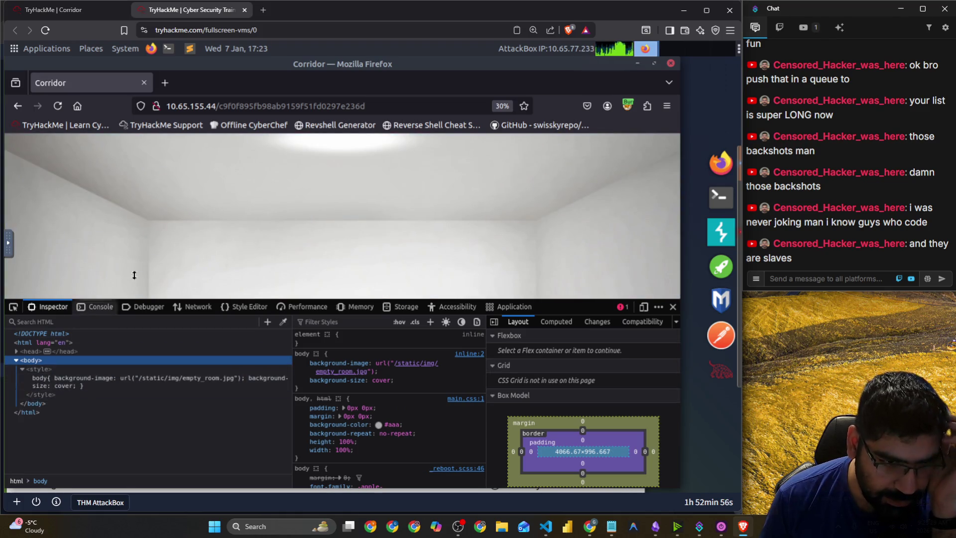
Step: Open door 8f14e45fceea167a5a36dedd4bea2543 and expand its HTML head showing stylesheet links and Corridor title
click(18, 106)
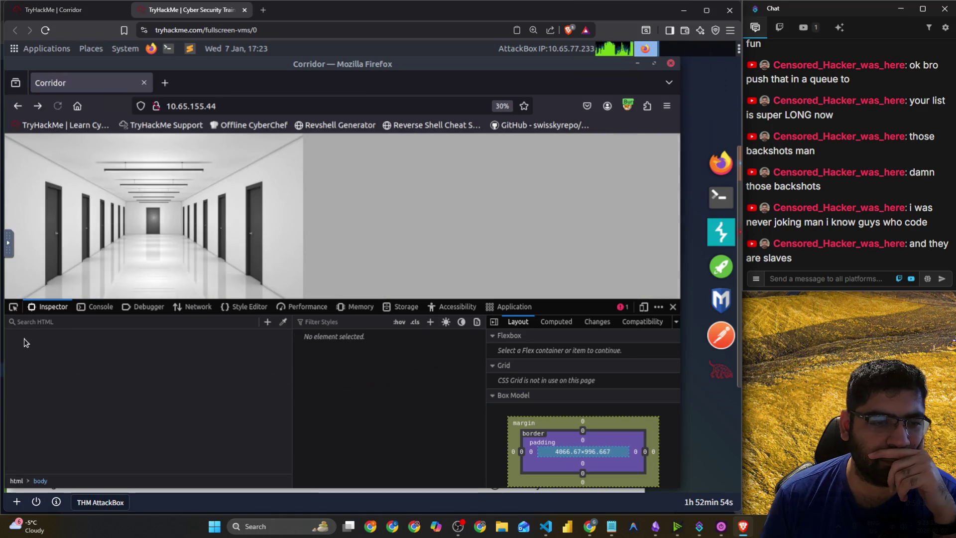
click(170, 225)
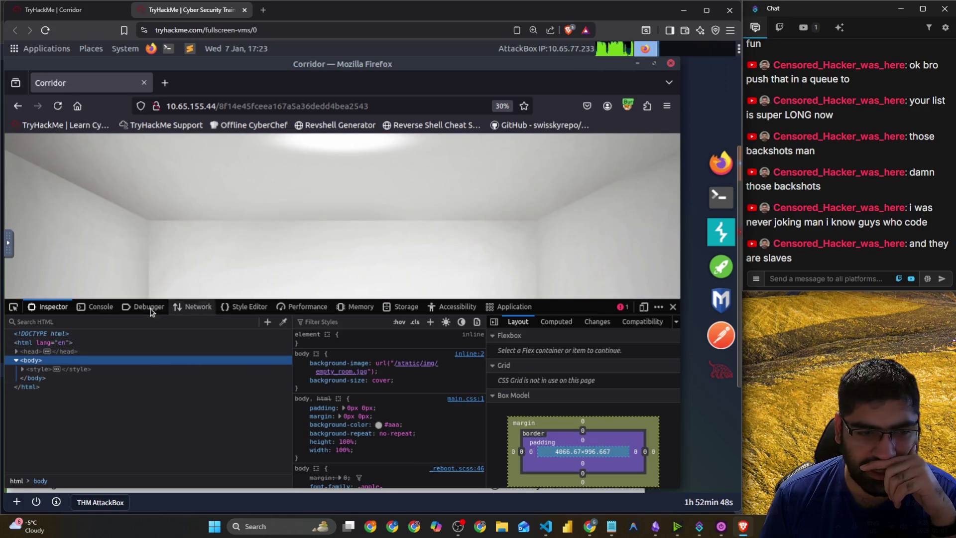
click(16, 360)
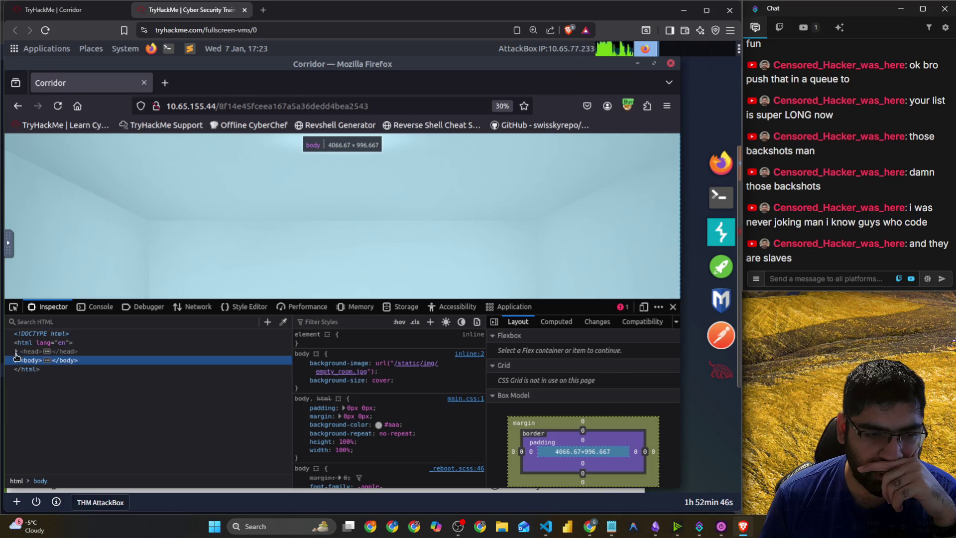
click(16, 351)
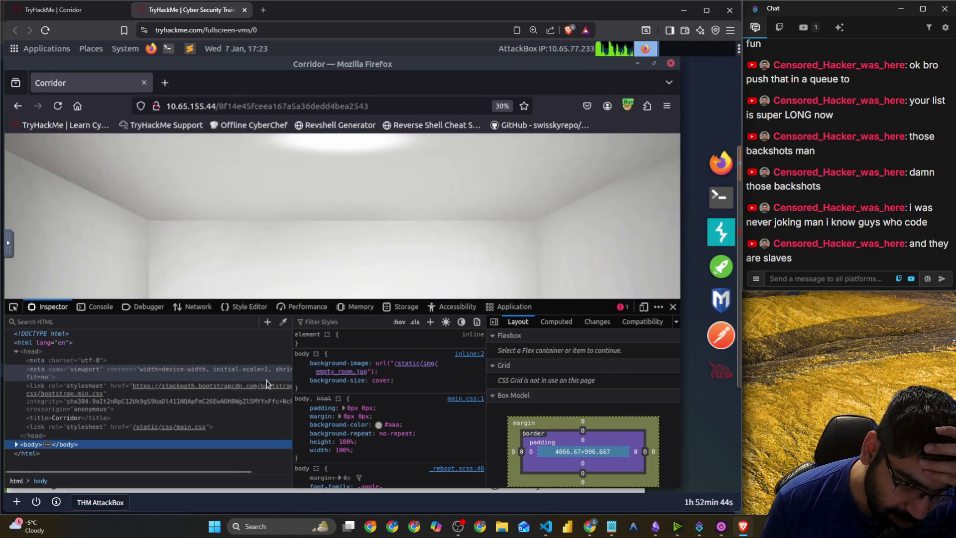
drag(297, 371, 397, 370)
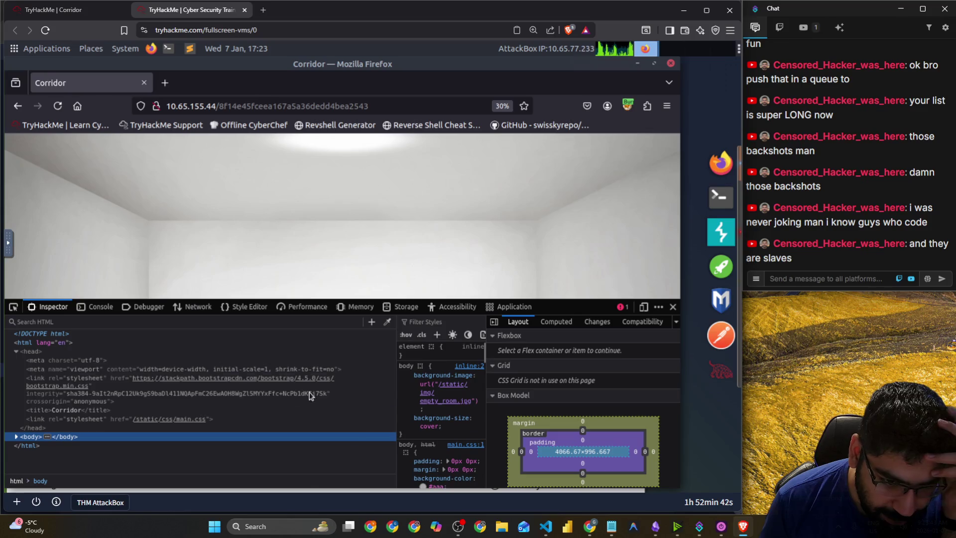
Step: Replace the address hash with /static and load it, getting Not Found
click(224, 105)
double_click(223, 105)
text(8)
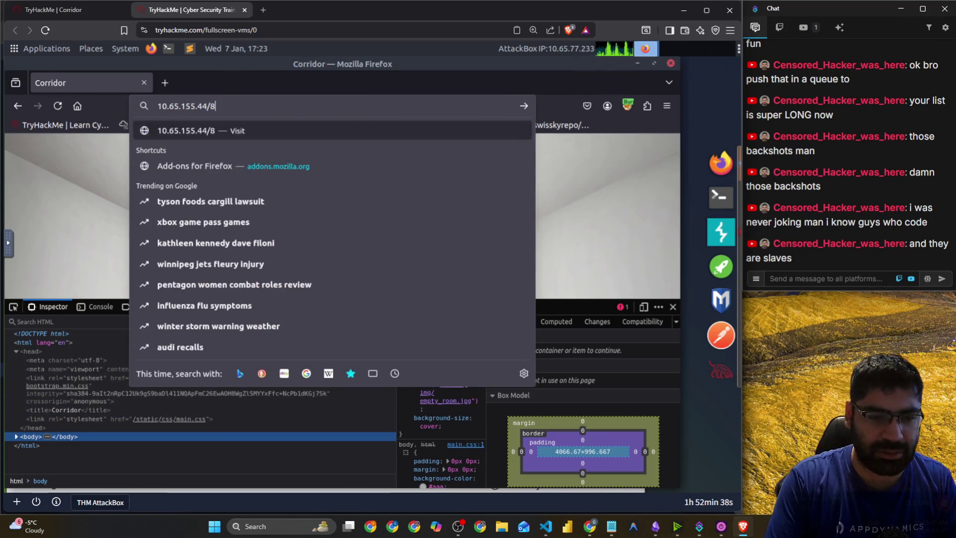
key(BackSpace)
text(static)
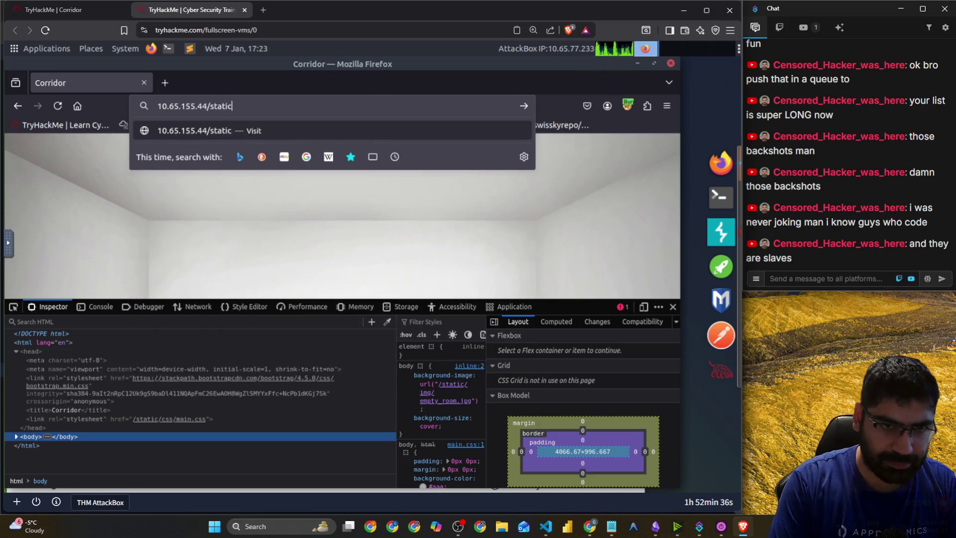
key(Return)
ctrl+scroll(187, 193, up, 3)
ctrl+scroll(107, 185, up, 2)
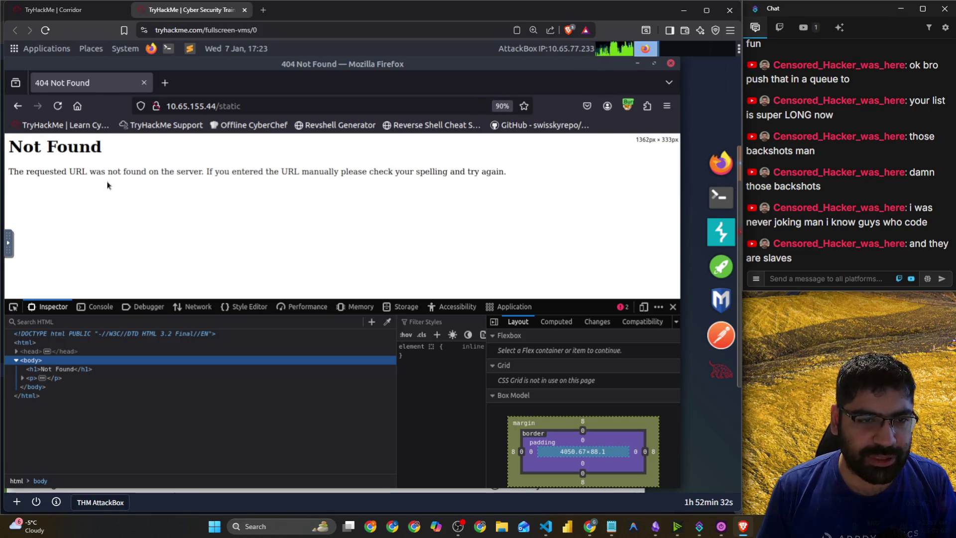
drag(104, 177, 320, 173)
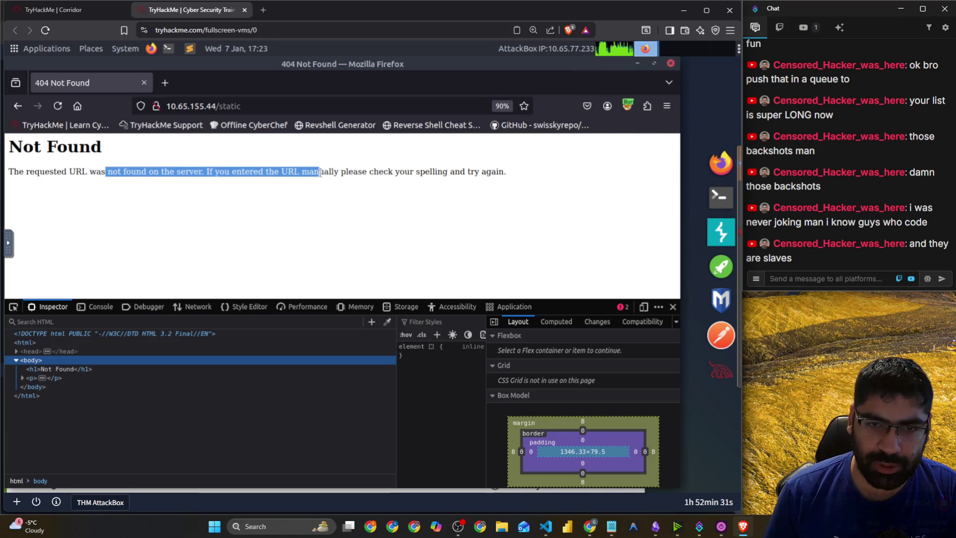
Step: Try the /static/images path, then go back to the door page
click(280, 107)
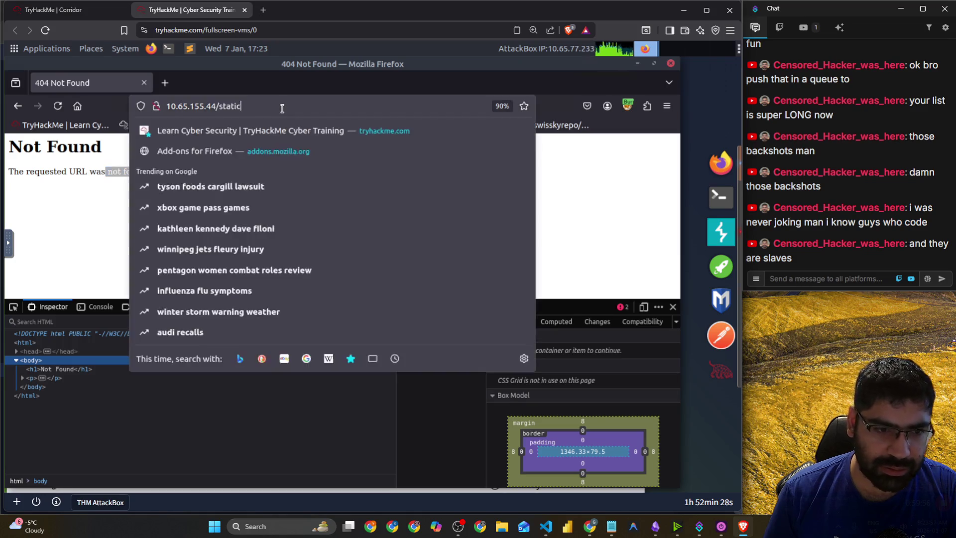
click(281, 108)
click(110, 253)
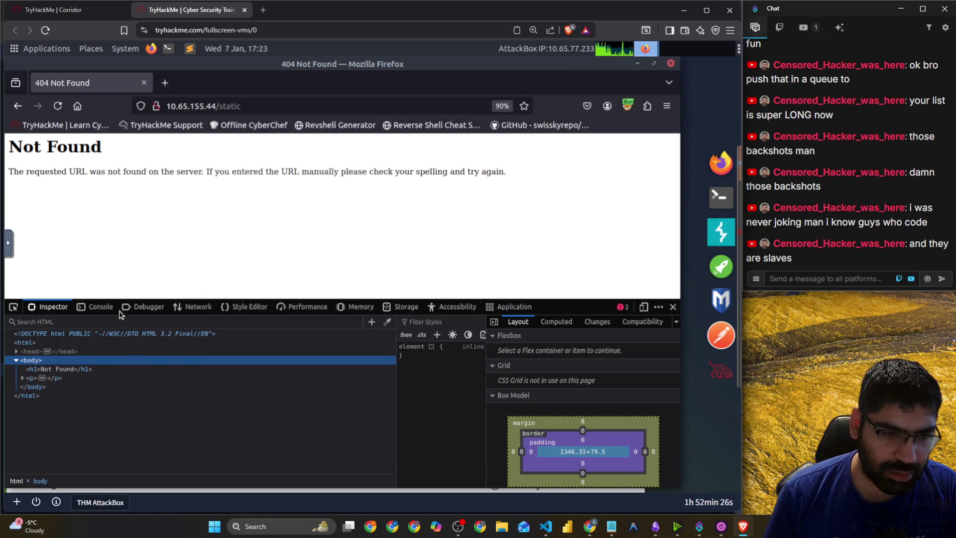
click(265, 109)
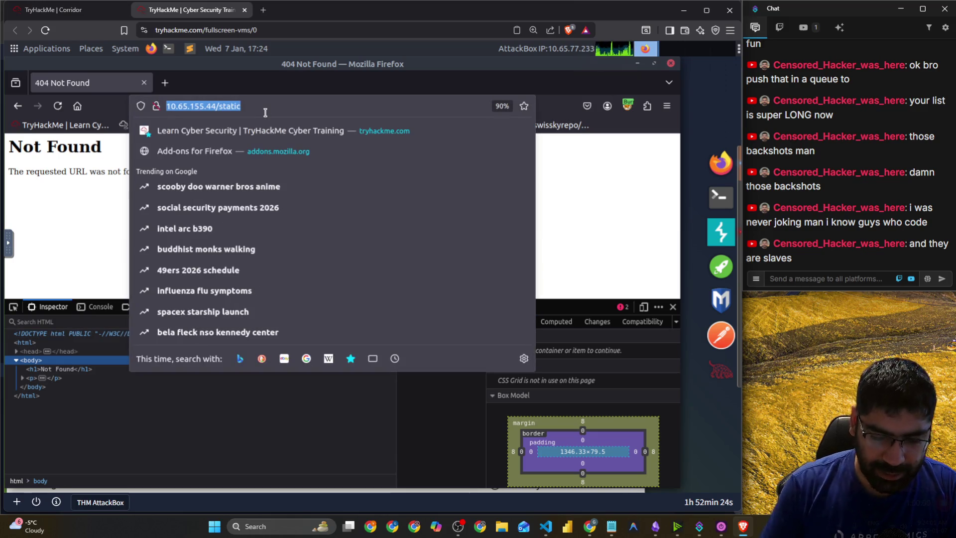
click(265, 109)
text(/images)
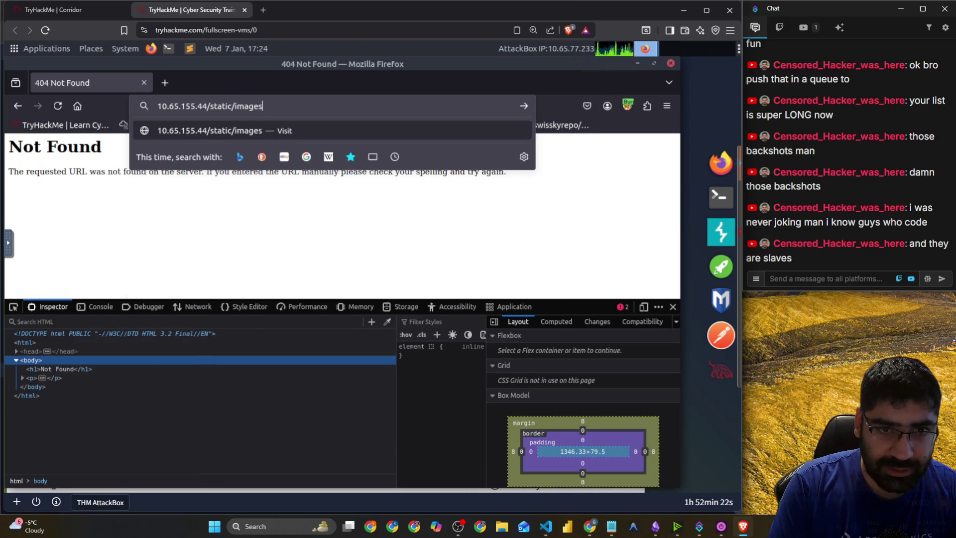
key(Return)
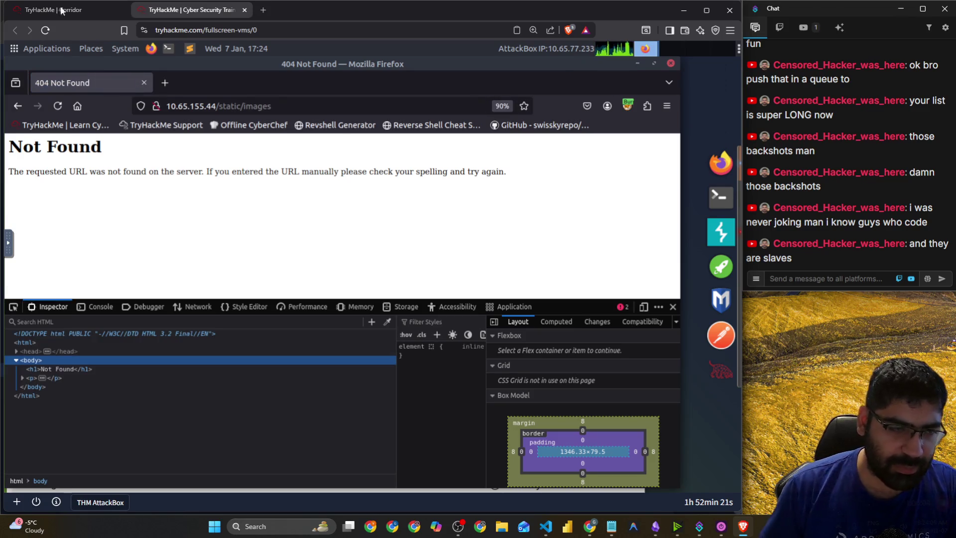
click(27, 106)
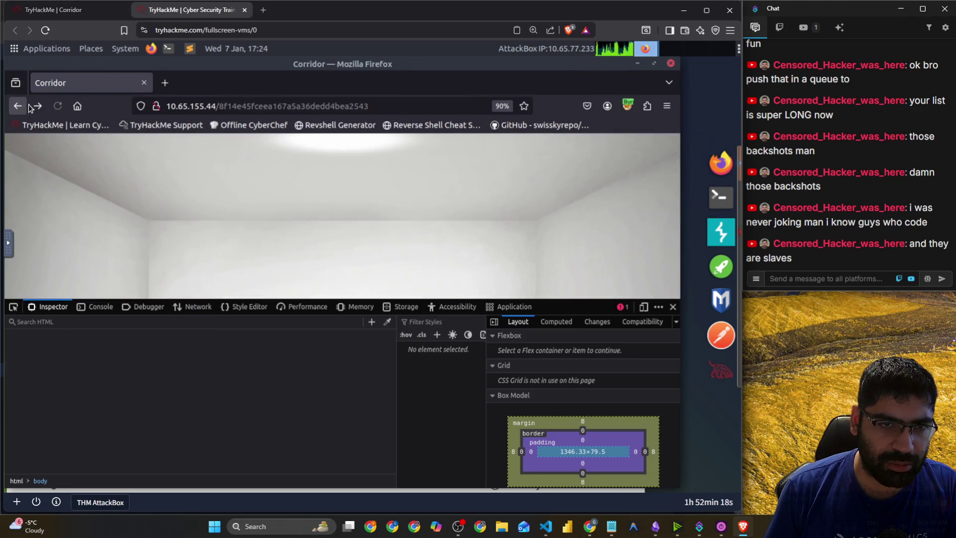
Step: Check the console and HTML, then probe /static/css and return to the empty-room page
click(113, 308)
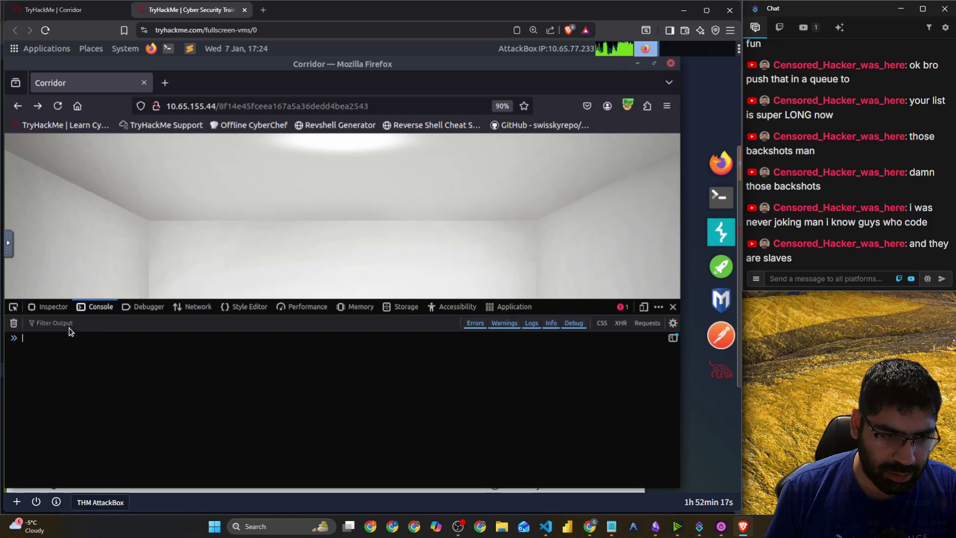
click(56, 309)
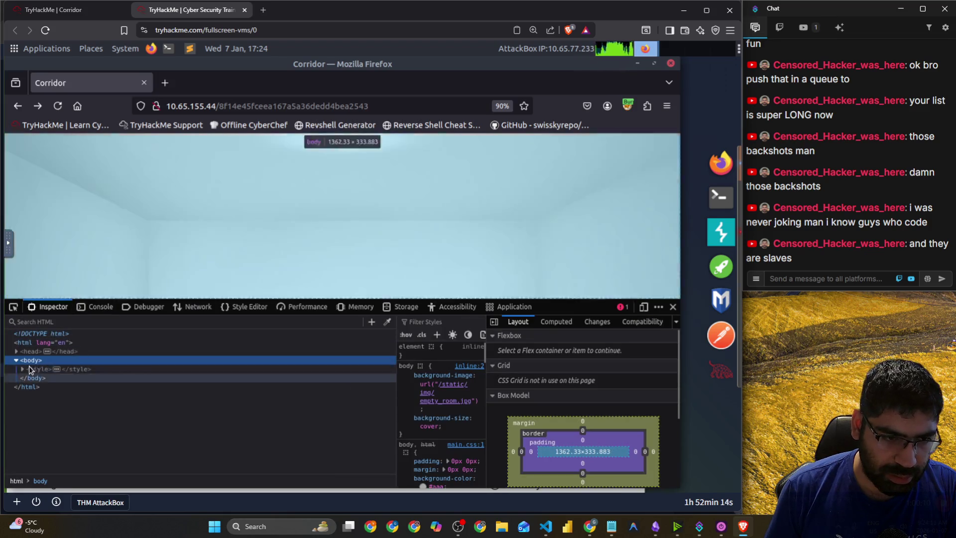
click(22, 369)
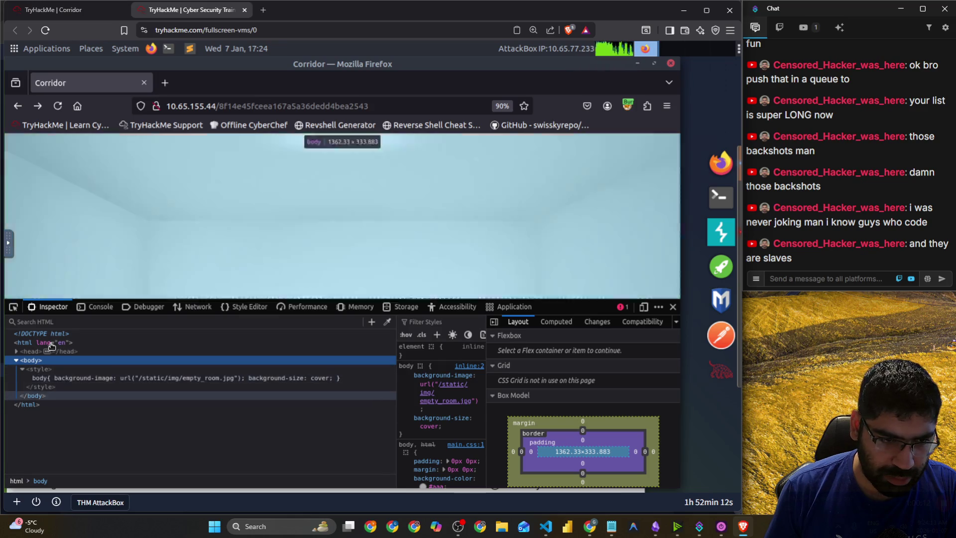
click(22, 352)
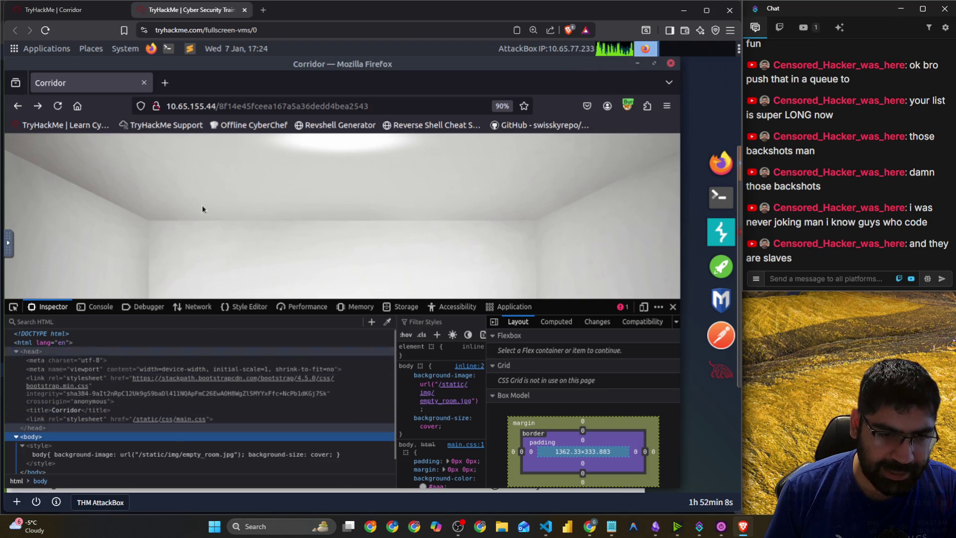
double_click(232, 105)
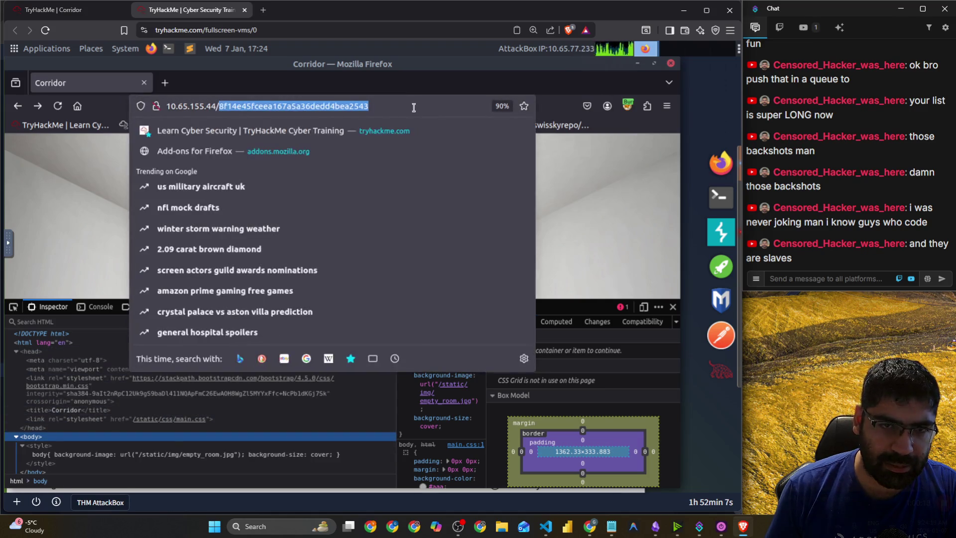
text(stt)
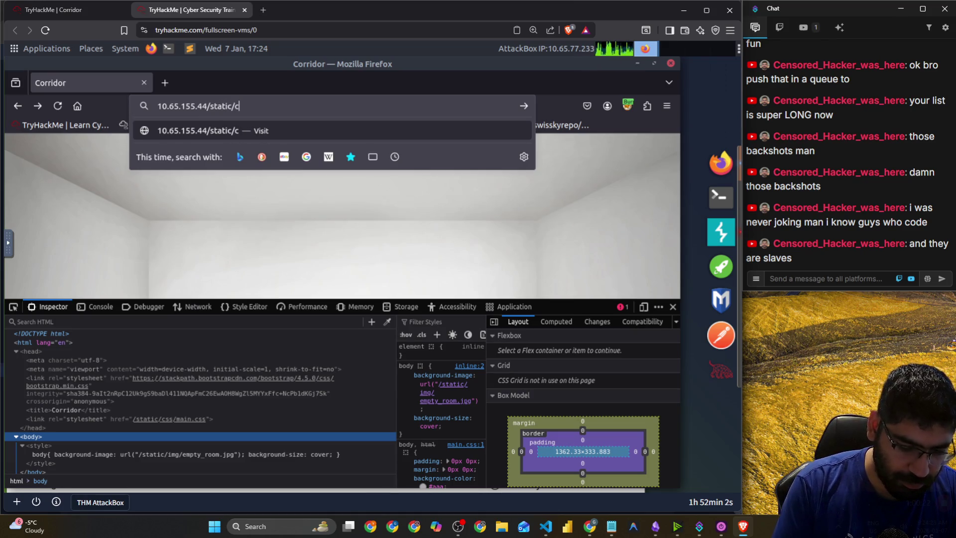
key(Return)
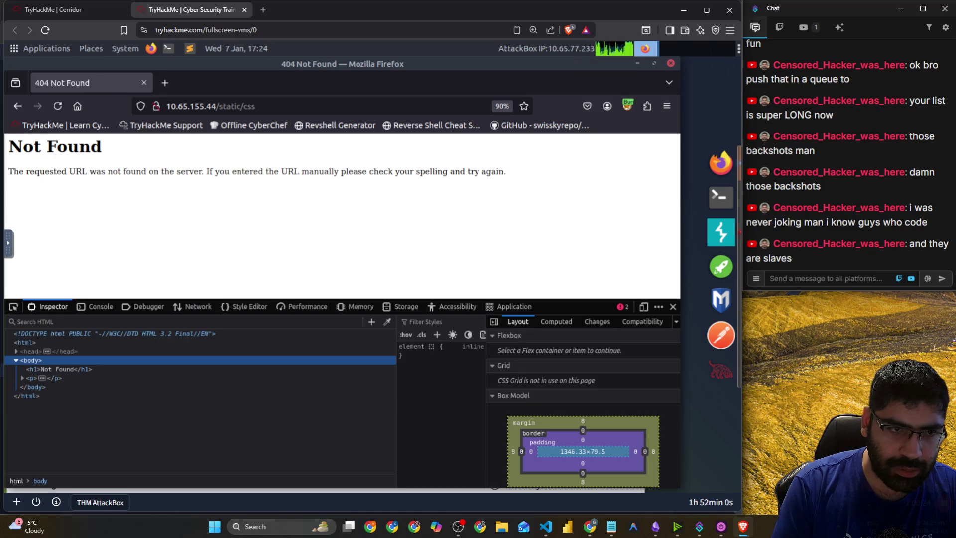
click(18, 105)
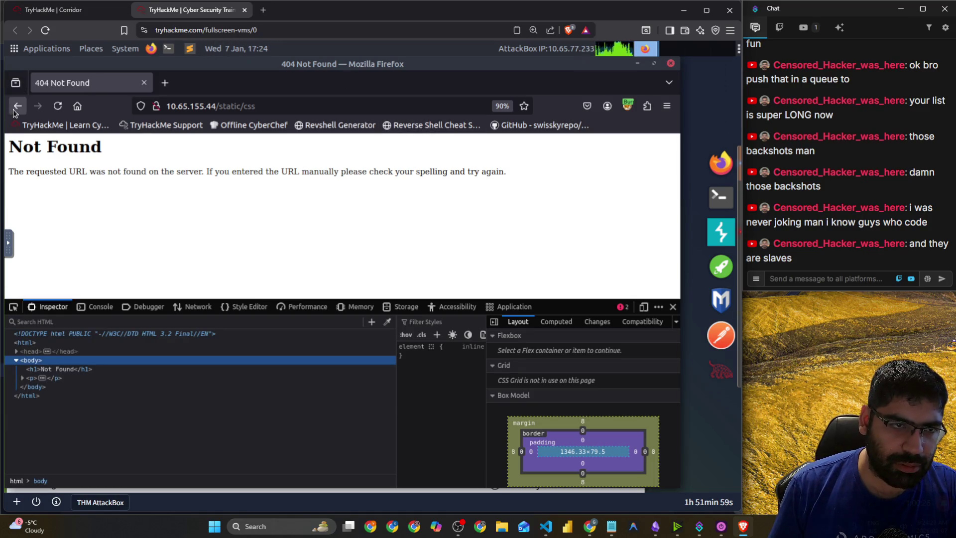
Step: Reload the corridor page with the Network tab open and inspect the corridor.png request
click(172, 306)
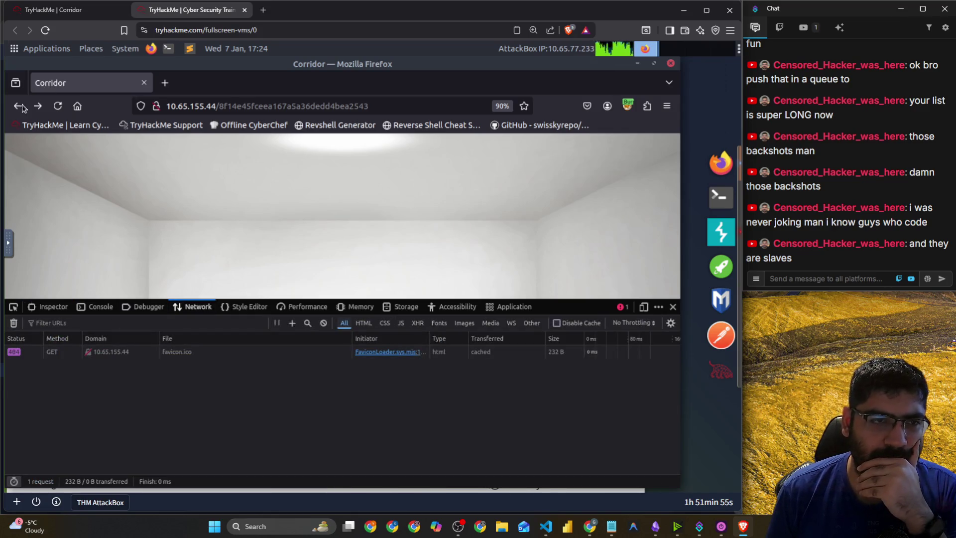
click(22, 108)
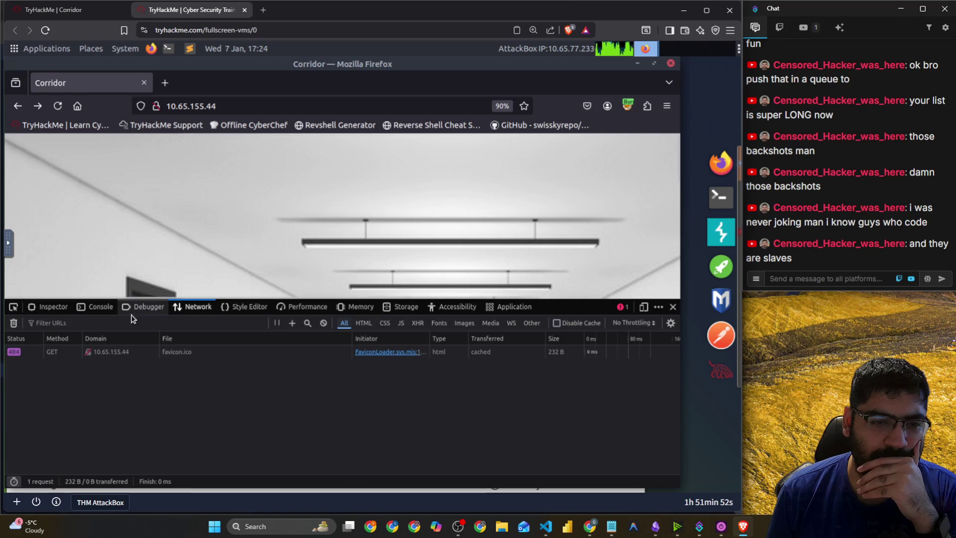
click(57, 106)
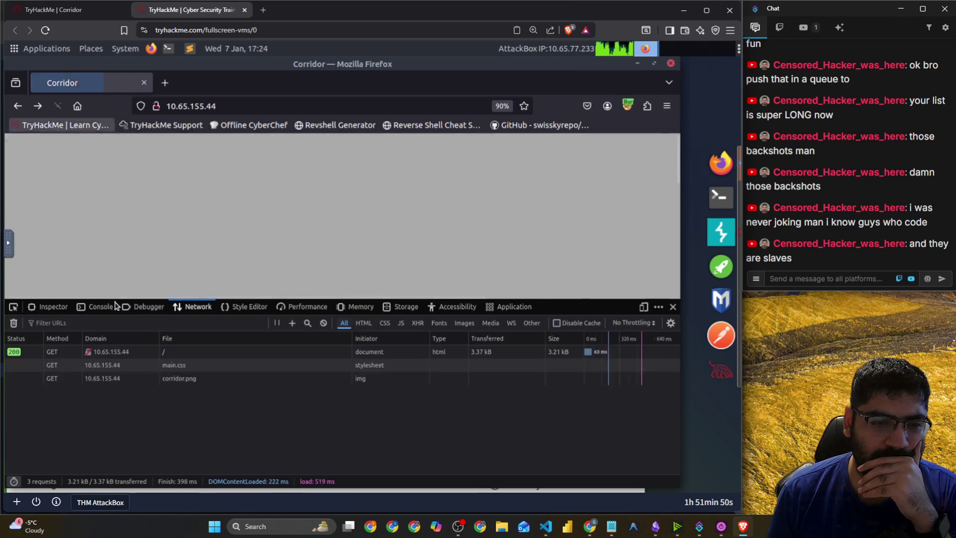
click(198, 380)
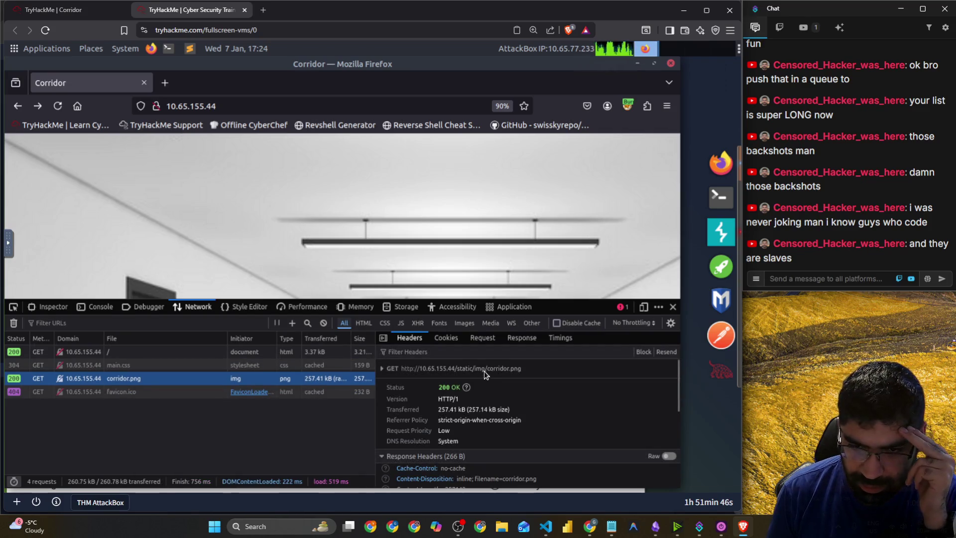
Step: Probe /static/img and /static/img/*, both 404, then return to the Corridor room task page
click(283, 107)
click(284, 109)
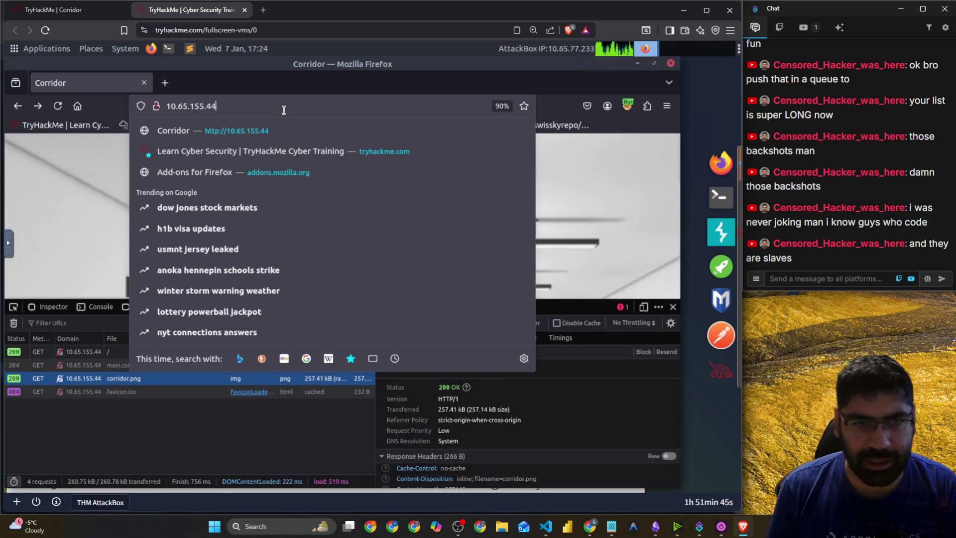
text(/static/img)
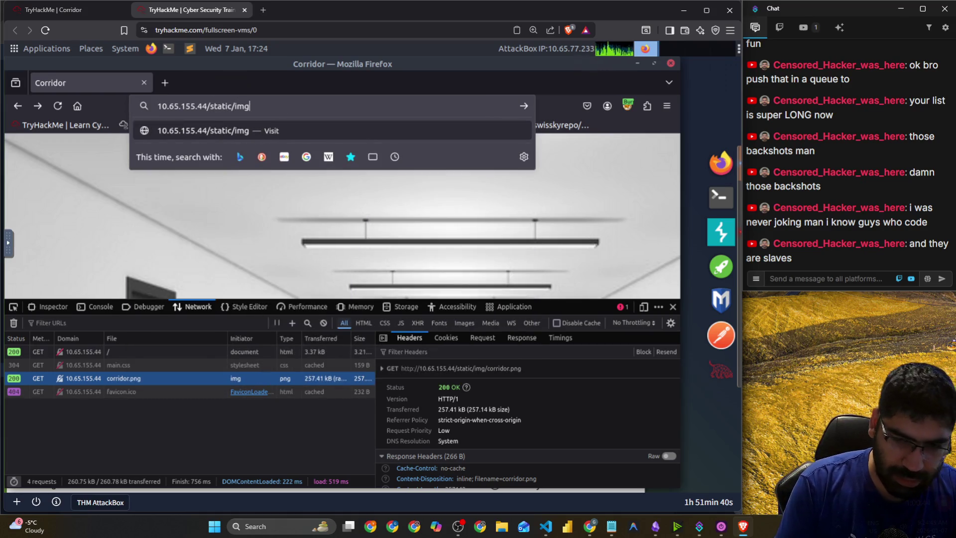
key(Return)
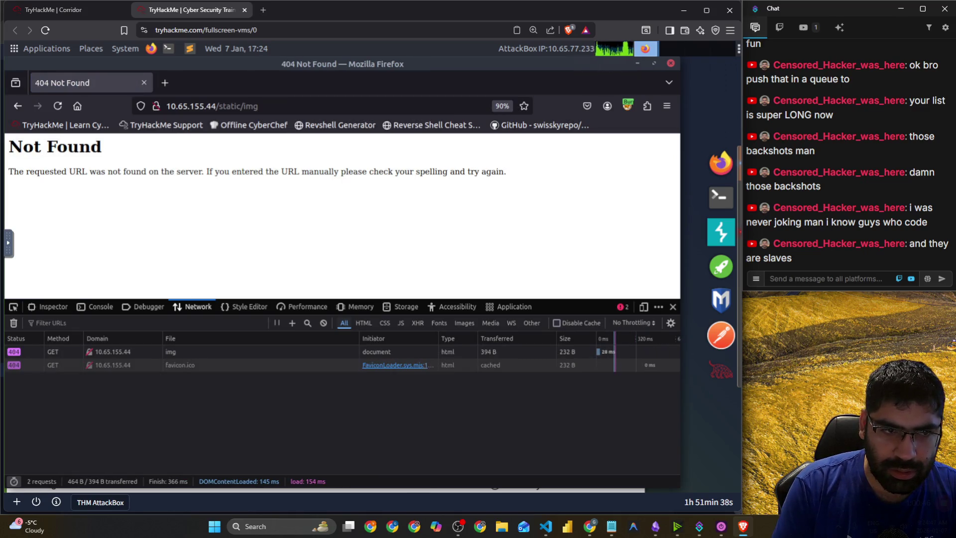
click(278, 107)
click(278, 106)
text(/*)
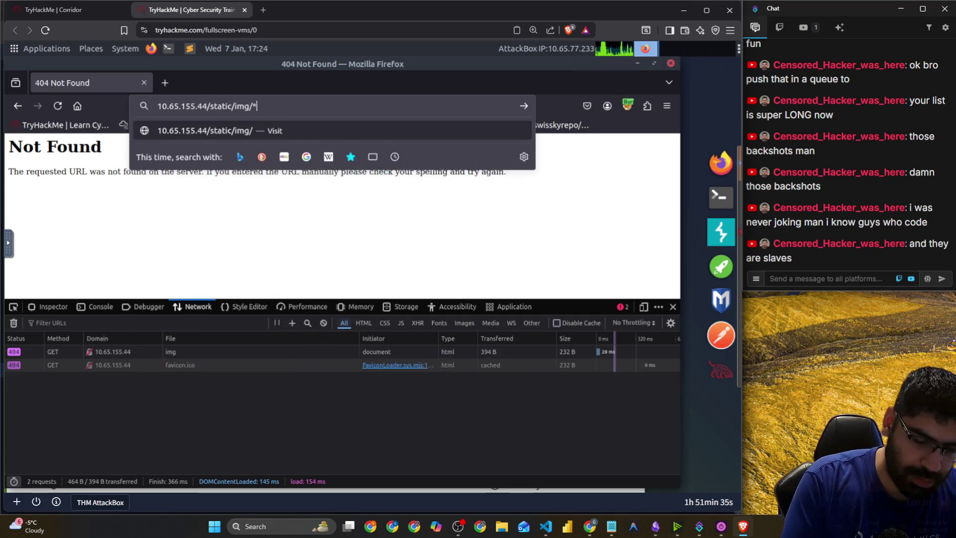
key(Return)
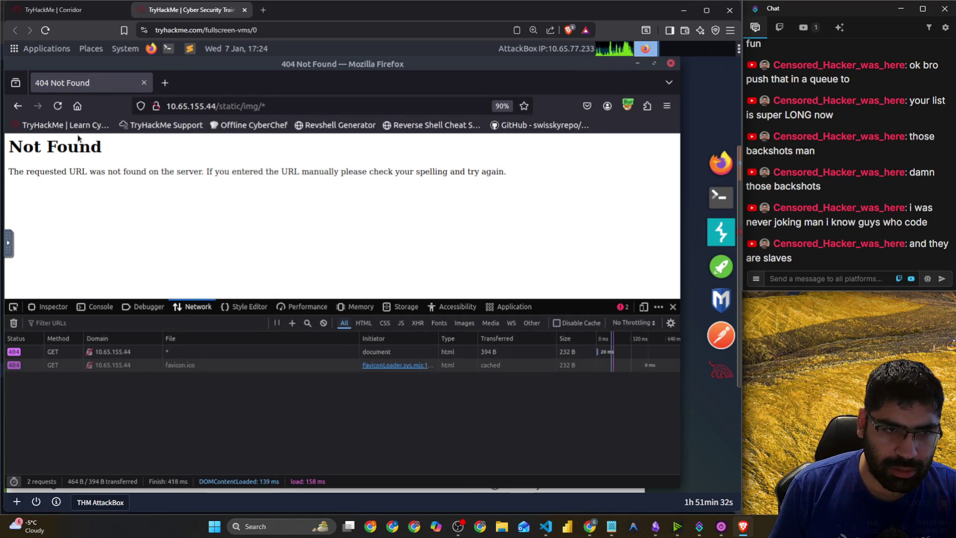
click(19, 107)
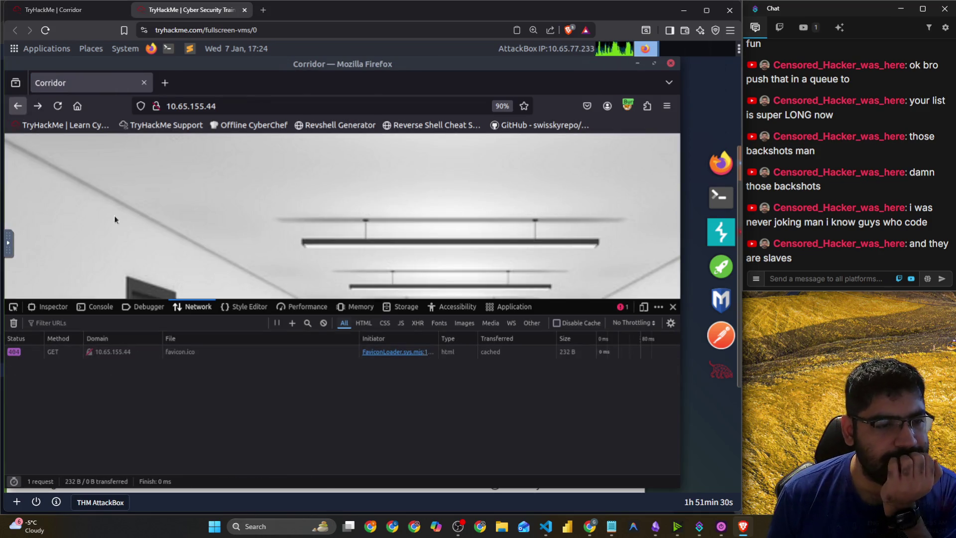
click(50, 307)
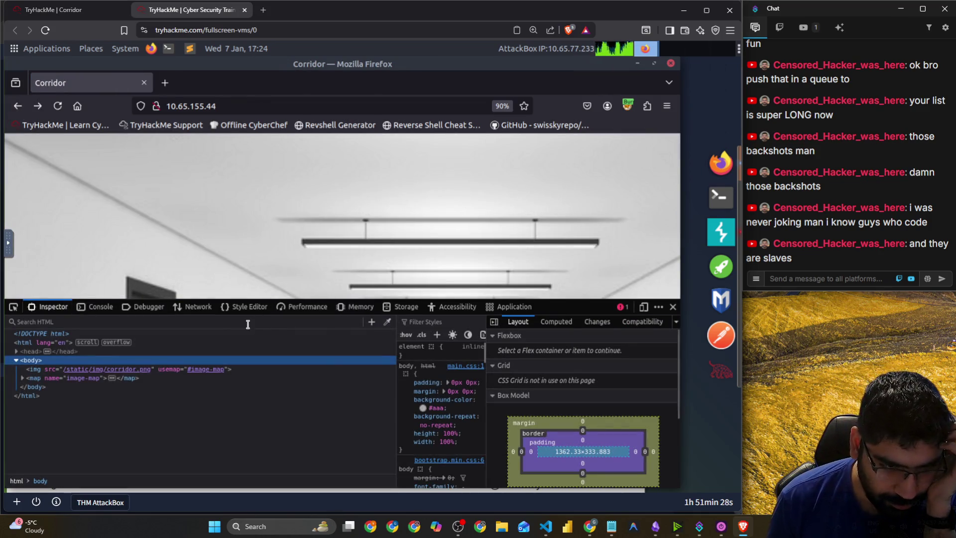
click(80, 11)
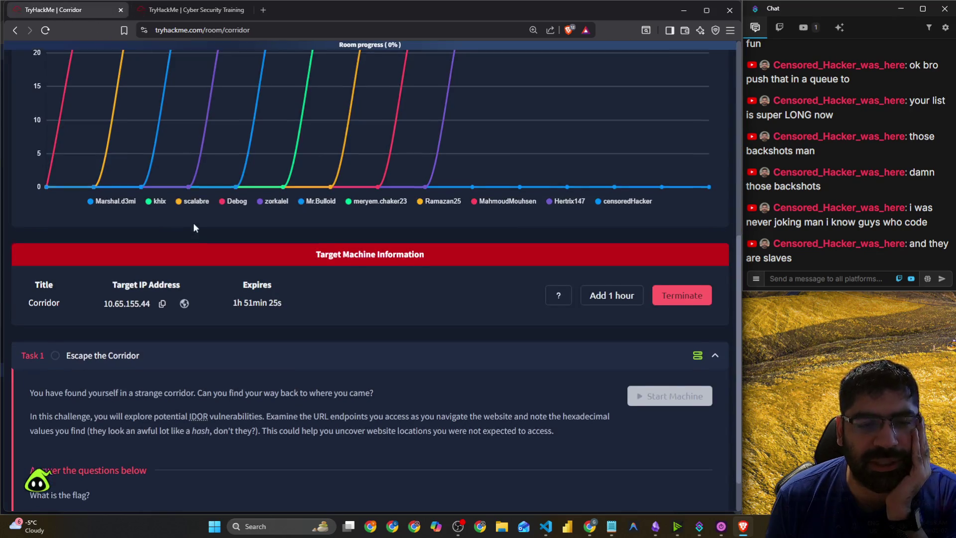
Step: Read the task description, highlighting the hints about IDOR and hexadecimal URL values
scroll(194, 224, down, 1)
mouse_move(128, 341)
mouse_down()
mouse_move(214, 326)
mouse_move(273, 340)
mouse_move(372, 340)
mouse_up()
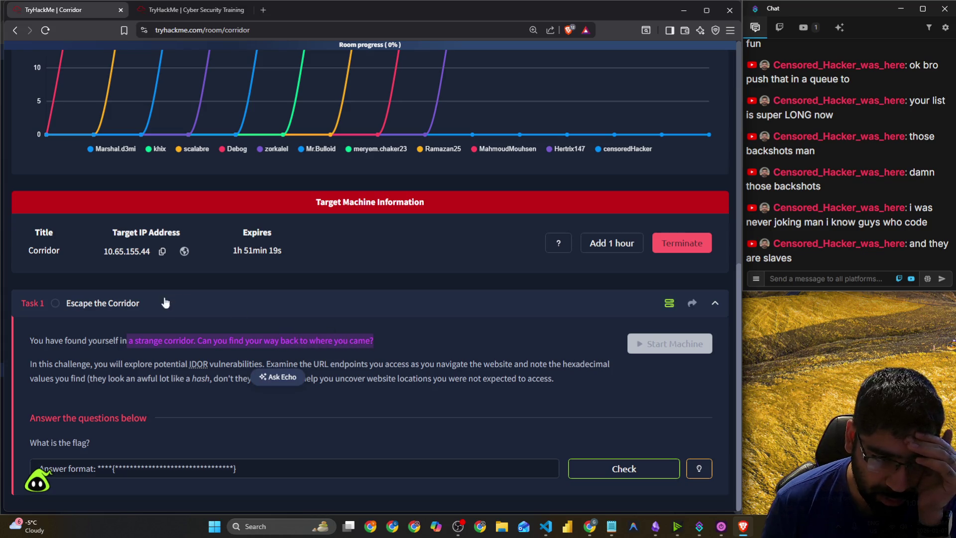
drag(94, 366, 173, 366)
drag(270, 364, 339, 363)
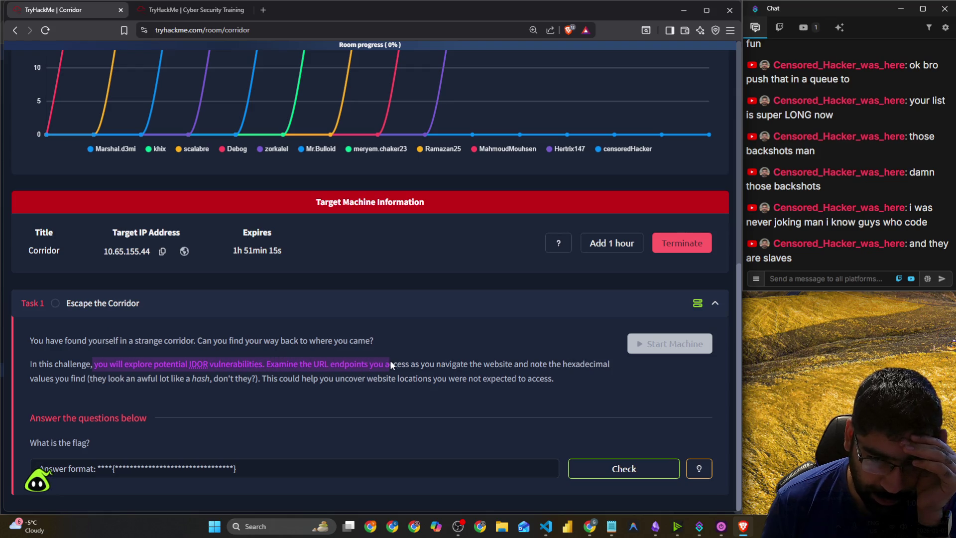
mouse_move(429, 364)
mouse_down()
mouse_move(456, 374)
mouse_move(523, 370)
mouse_up()
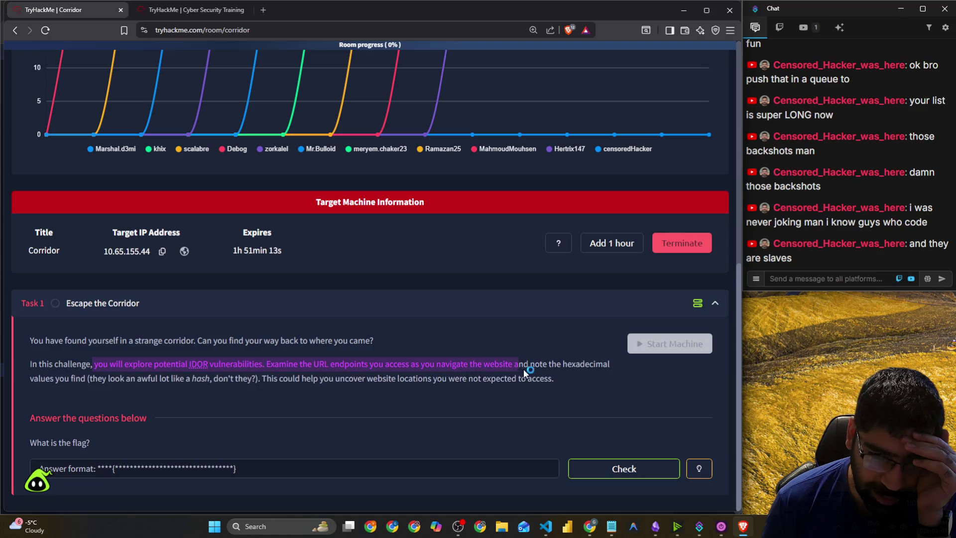
drag(605, 366, 607, 365)
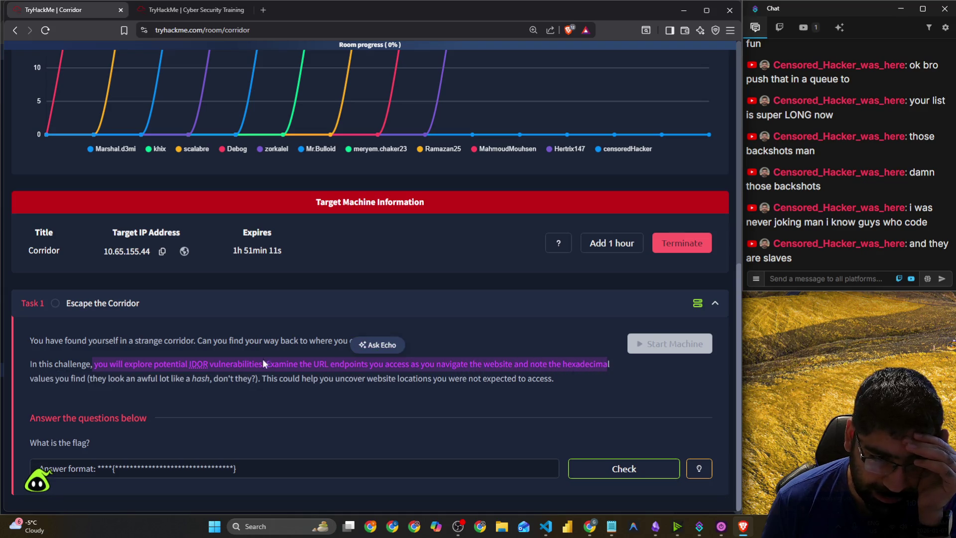
click(185, 15)
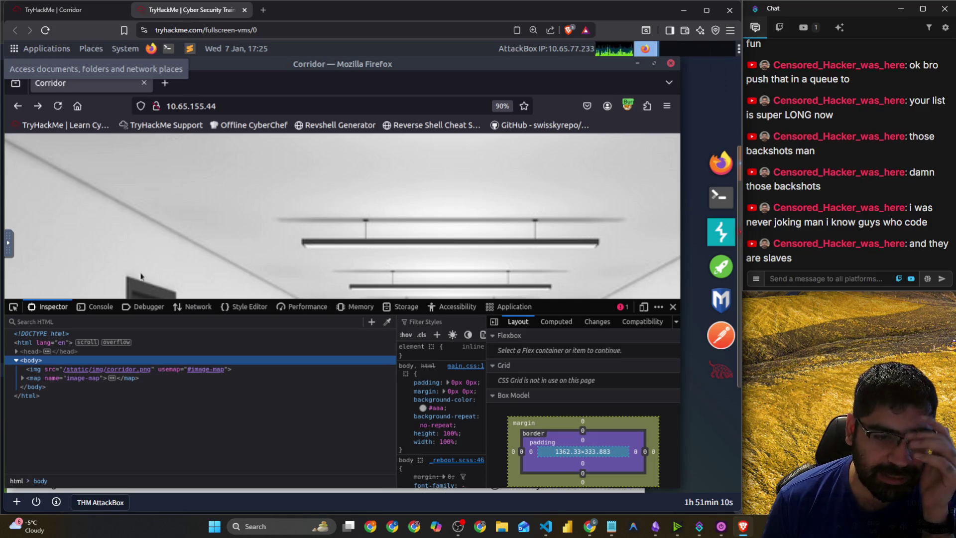
Step: Reload the corridor, open a door's page in a second tab and select its c4ca4238a0b923820dcc509a6f75849b hash
click(180, 310)
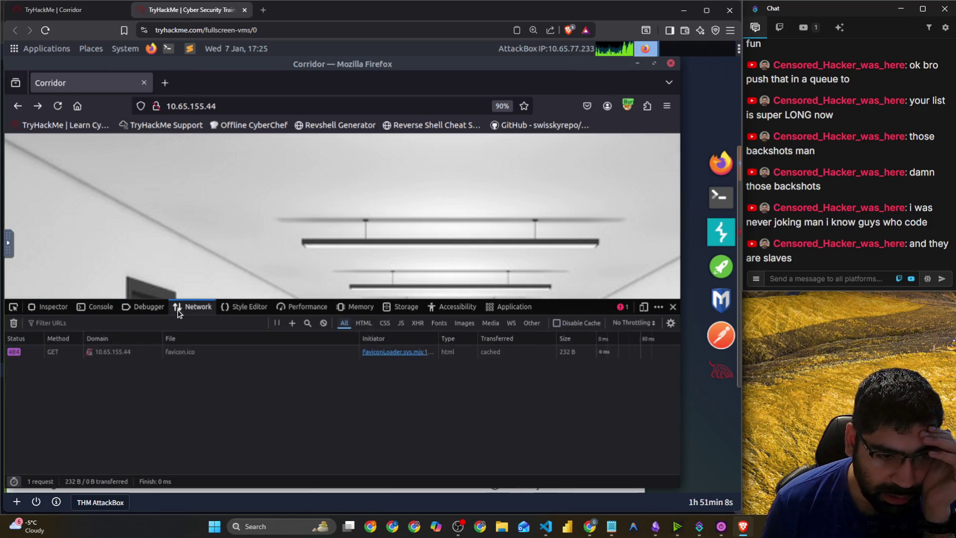
click(57, 106)
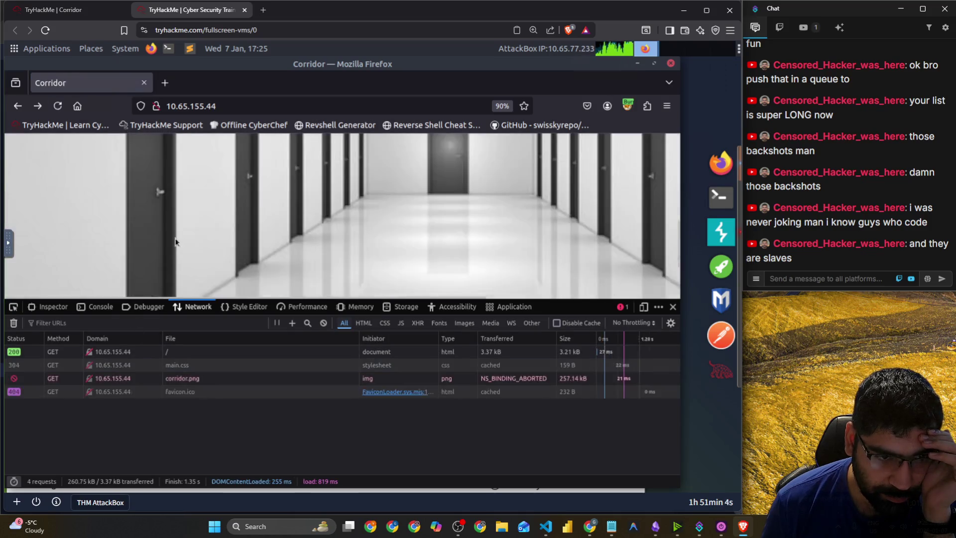
click(135, 246)
click(236, 352)
double_click(235, 352)
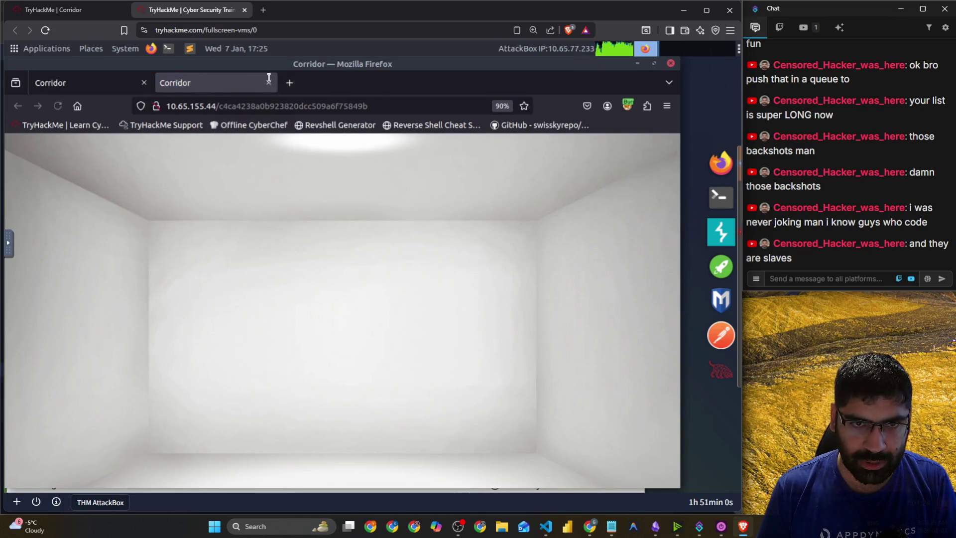
double_click(272, 106)
key(ctrl+c)
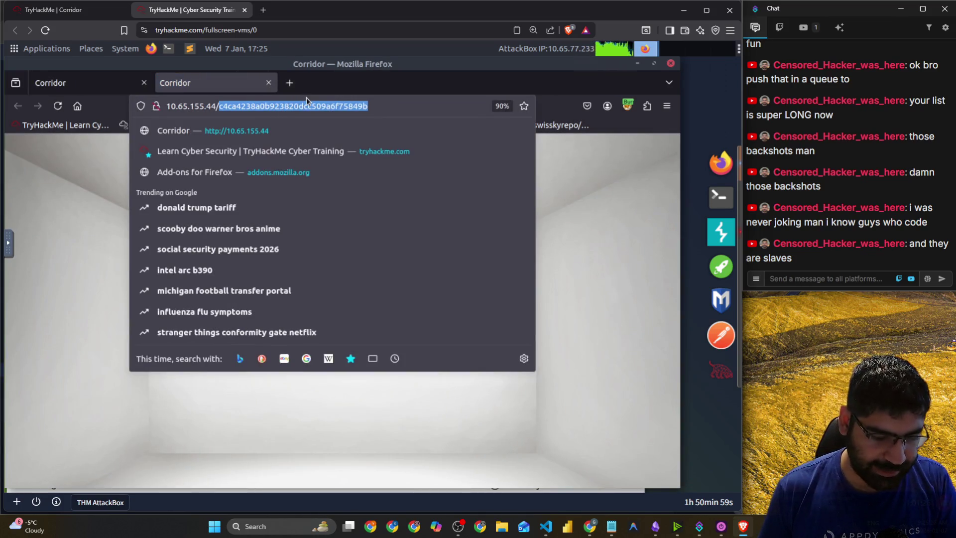
click(263, 10)
Step: Open CyberChef and paste the door hash c4ca4238a0b923820dcc509a6f75849b as input
text(cyb)
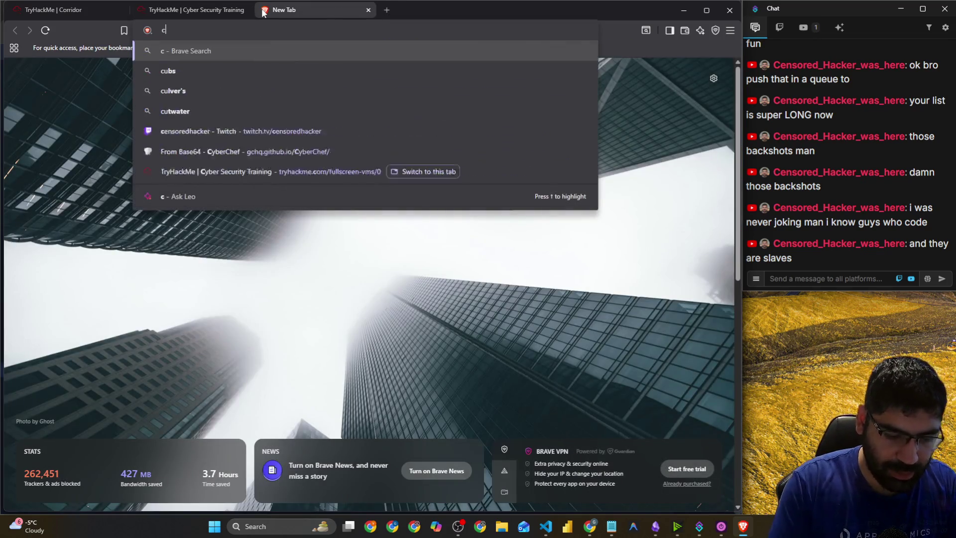
text(erchef)
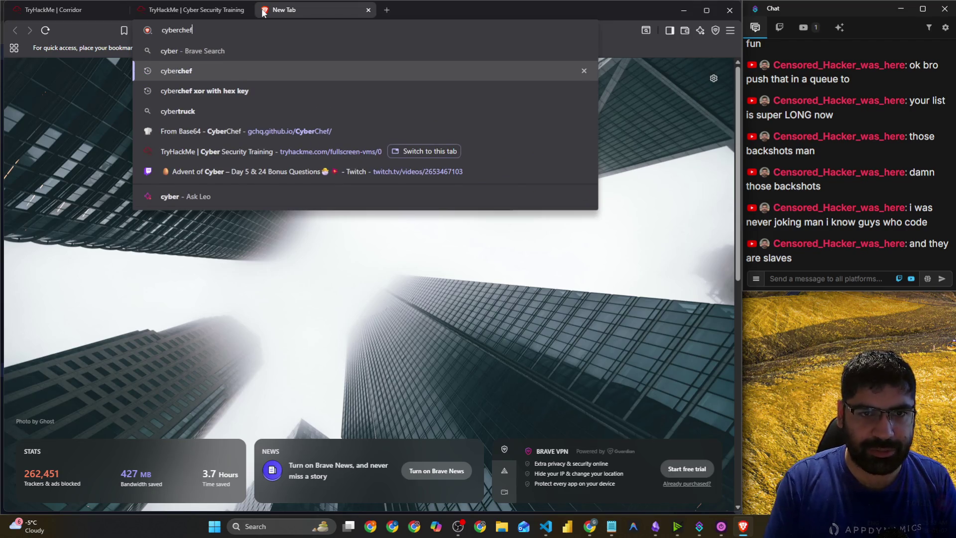
click(176, 71)
click(130, 146)
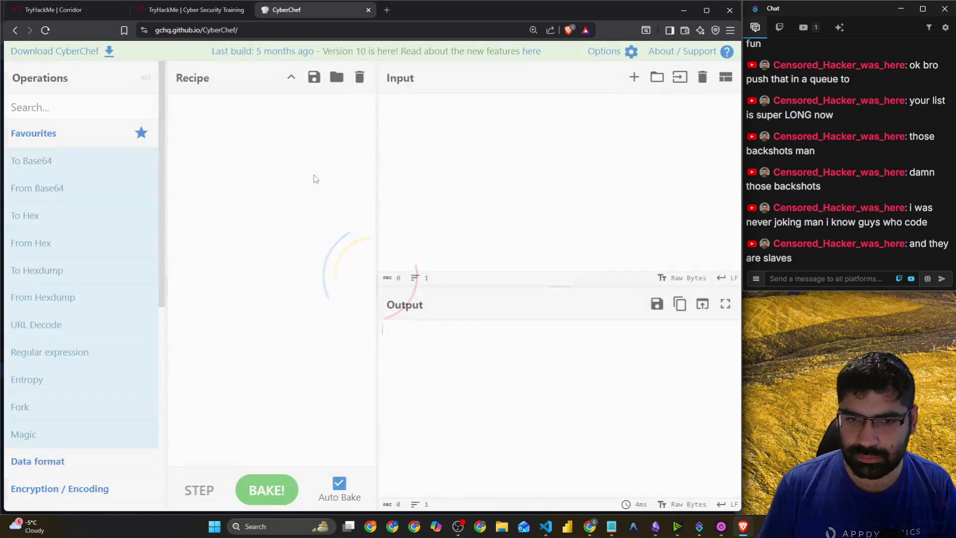
key(ctrl+v)
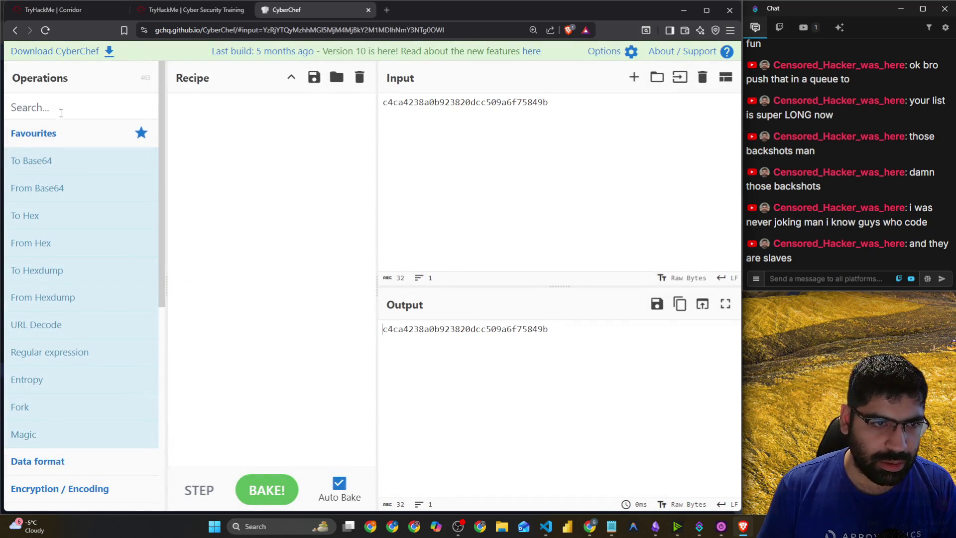
Step: Add From Hex with UTF-8 input encoding and a Space delimiter
mouse_move(45, 243)
mouse_down()
mouse_move(207, 188)
mouse_move(209, 164)
mouse_up()
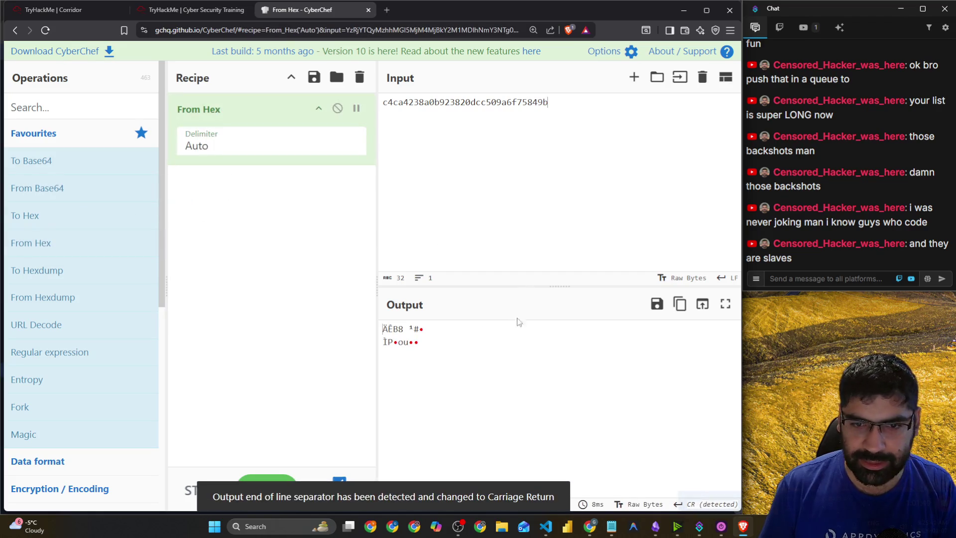
click(689, 277)
click(585, 127)
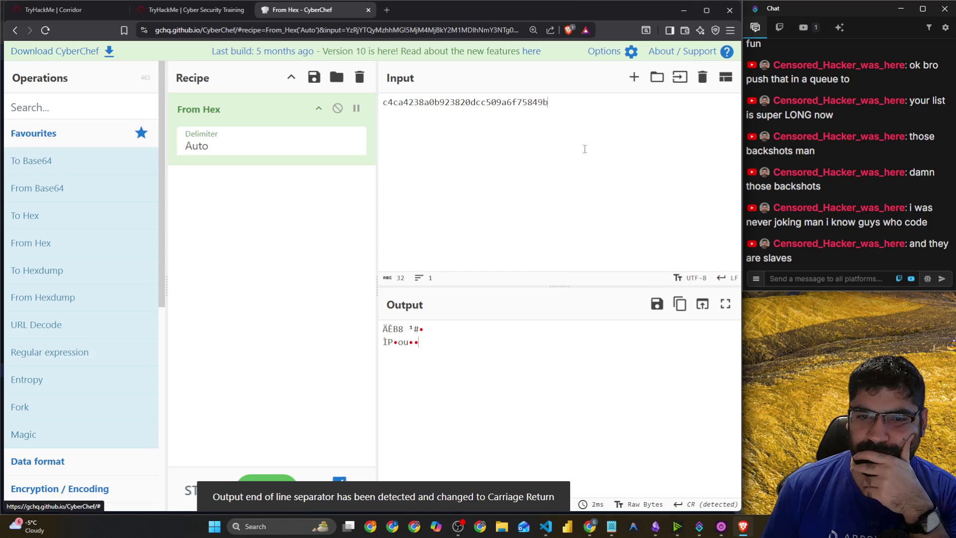
click(230, 150)
click(230, 149)
click(224, 184)
Step: Try From Hex delimiters Auto and None, then replace the recipe with Magic
click(223, 149)
click(223, 169)
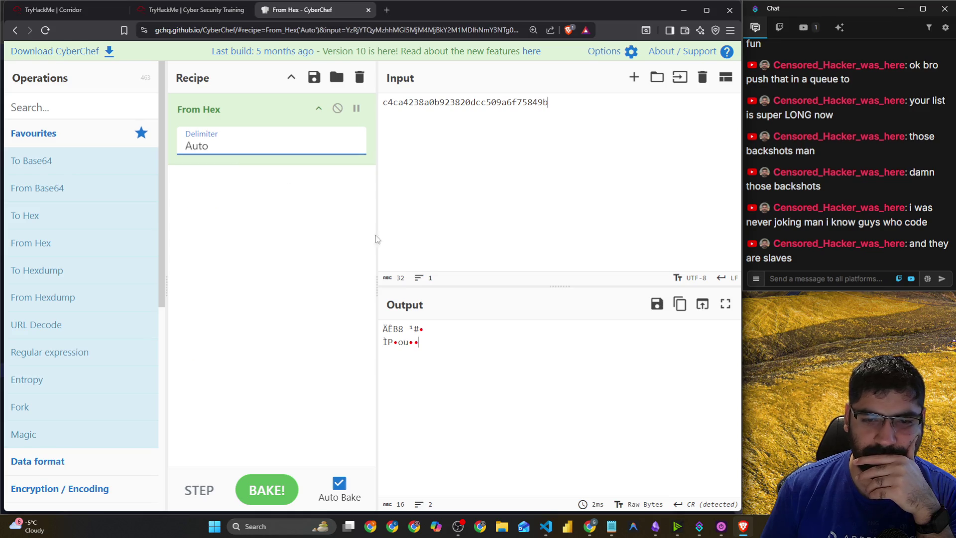
click(278, 146)
click(201, 374)
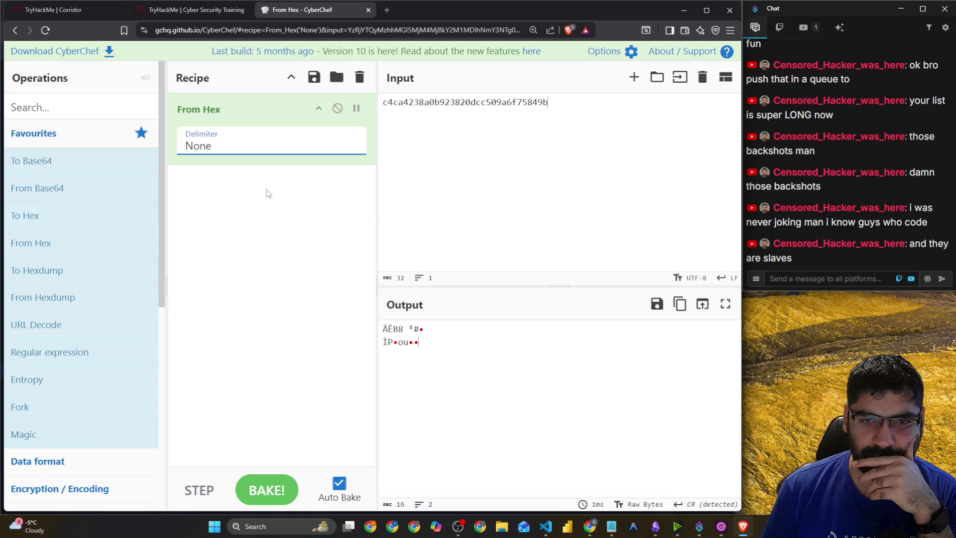
click(359, 76)
drag(24, 434, 362, 306)
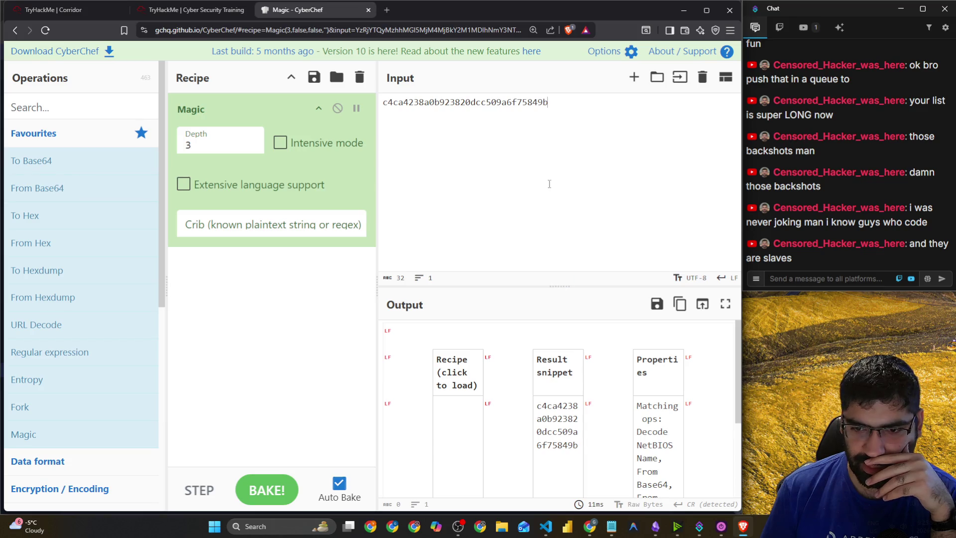
Step: Enable Magic's Intensive mode and Extensive language support, enlarging the output and input panes
drag(551, 288, 553, 130)
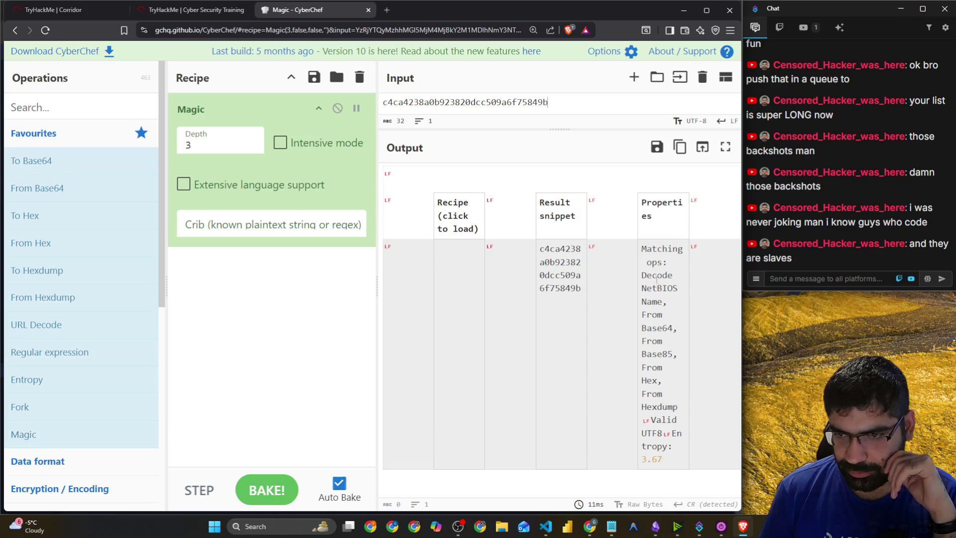
drag(663, 280, 640, 243)
click(656, 312)
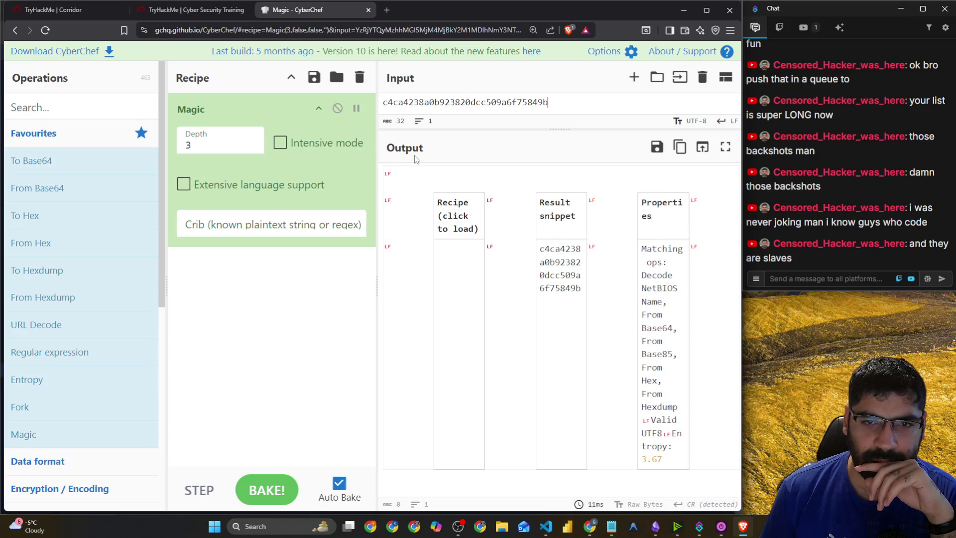
key(ctrl+minus)
key(ctrl+minus)
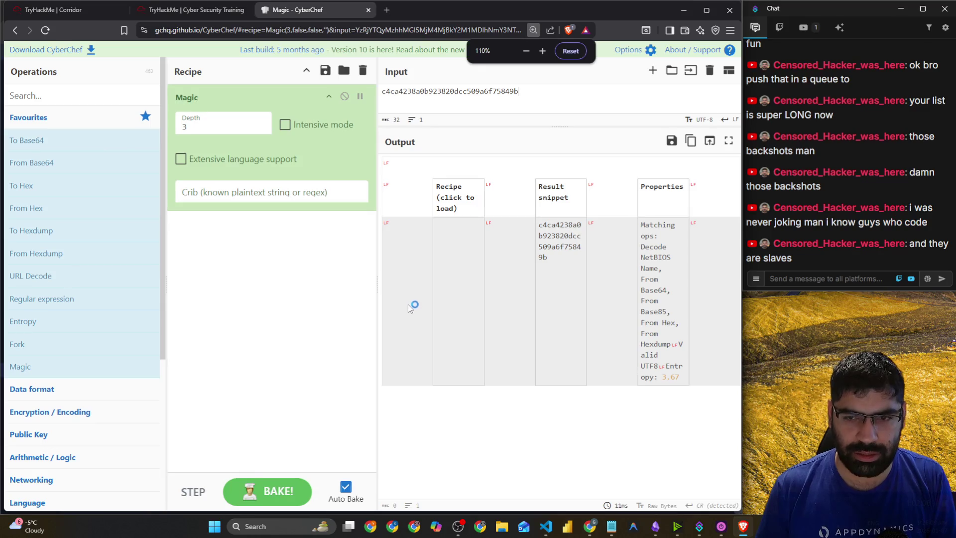
click(278, 159)
click(299, 123)
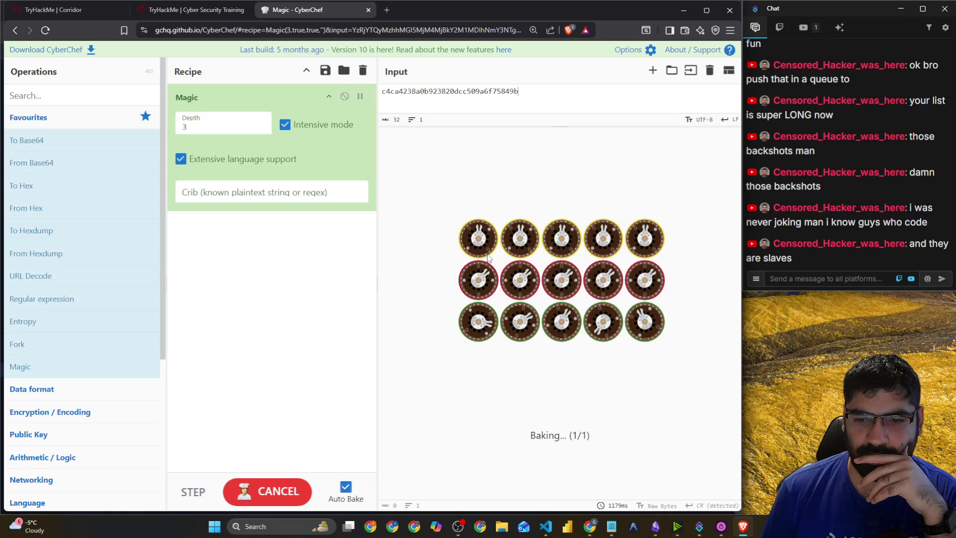
drag(508, 126, 508, 189)
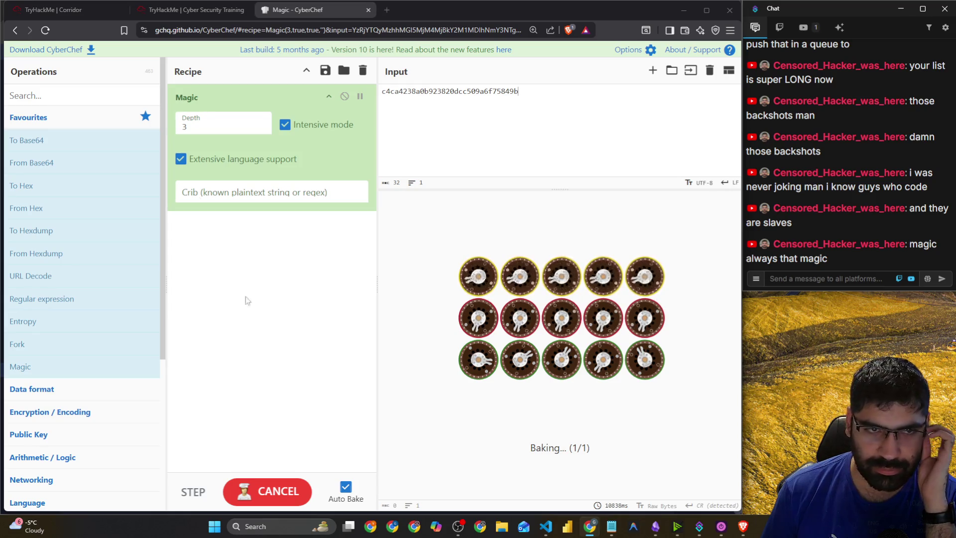
click(182, 11)
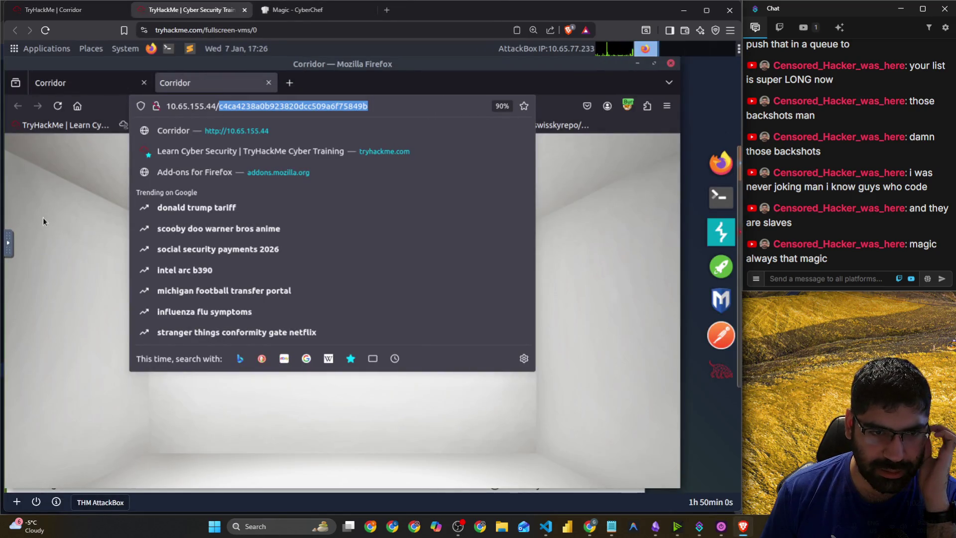
Step: Inspect the corridor page, stepping through Console and Debugger to the Network panel
click(107, 244)
right_click(253, 317)
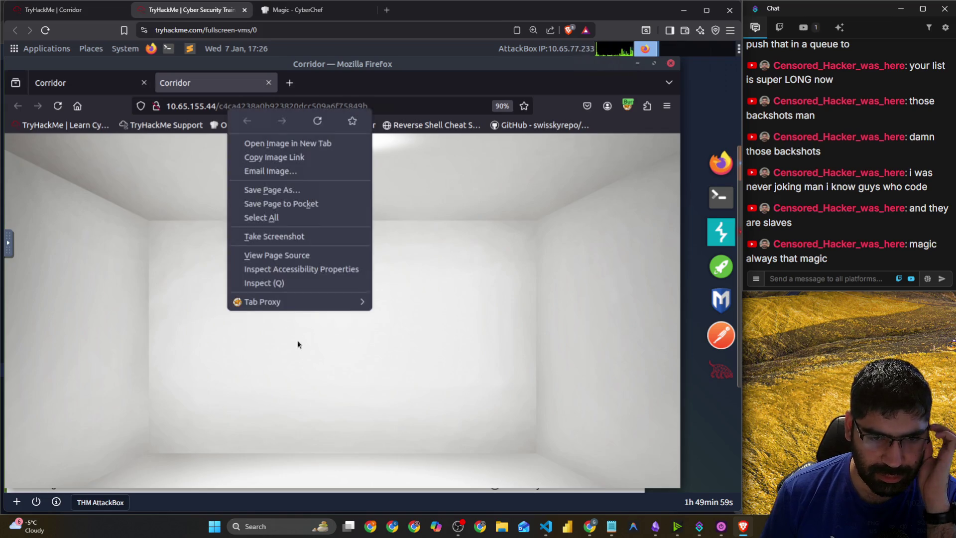
click(284, 282)
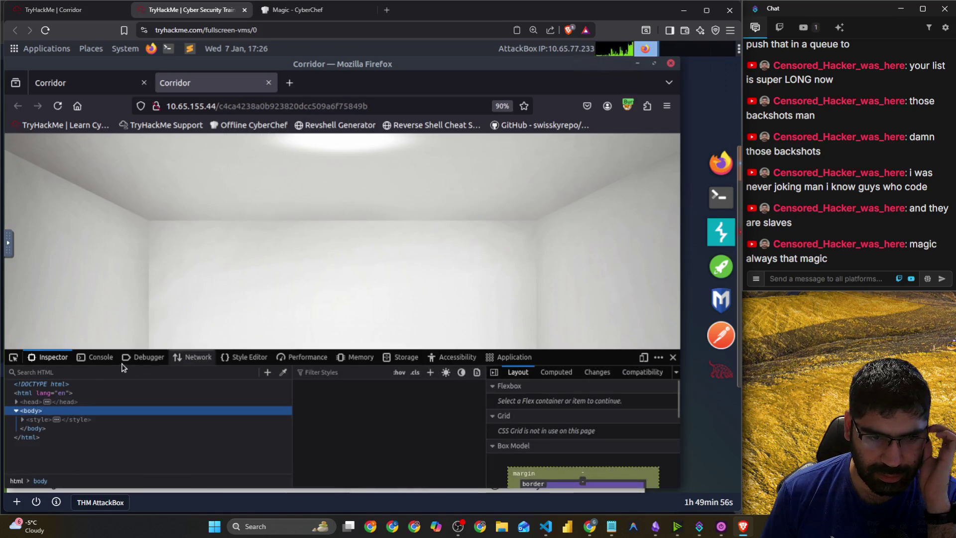
click(95, 357)
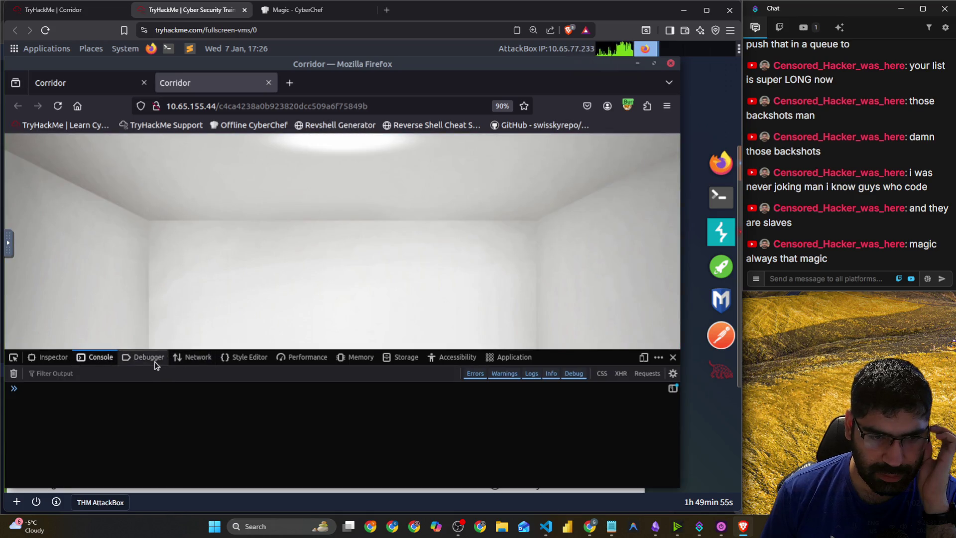
click(152, 359)
click(194, 357)
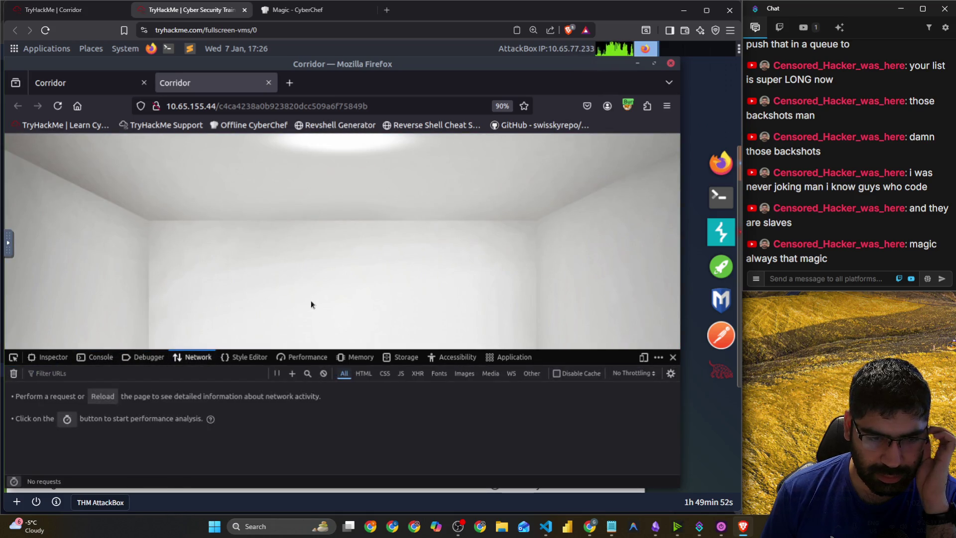
click(20, 108)
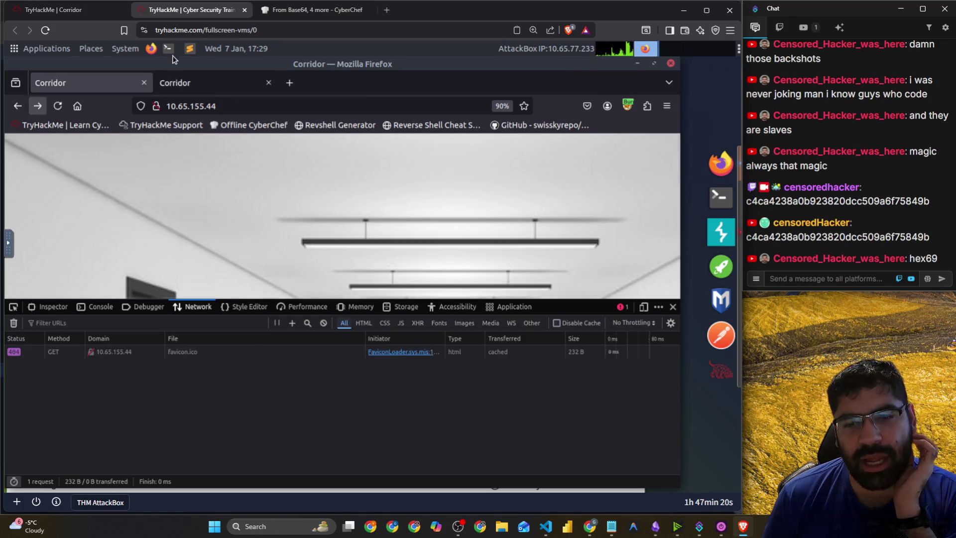
Step: Load Magic's suggested recipe chain ending in XOR with key 51 in place of Magic
click(275, 10)
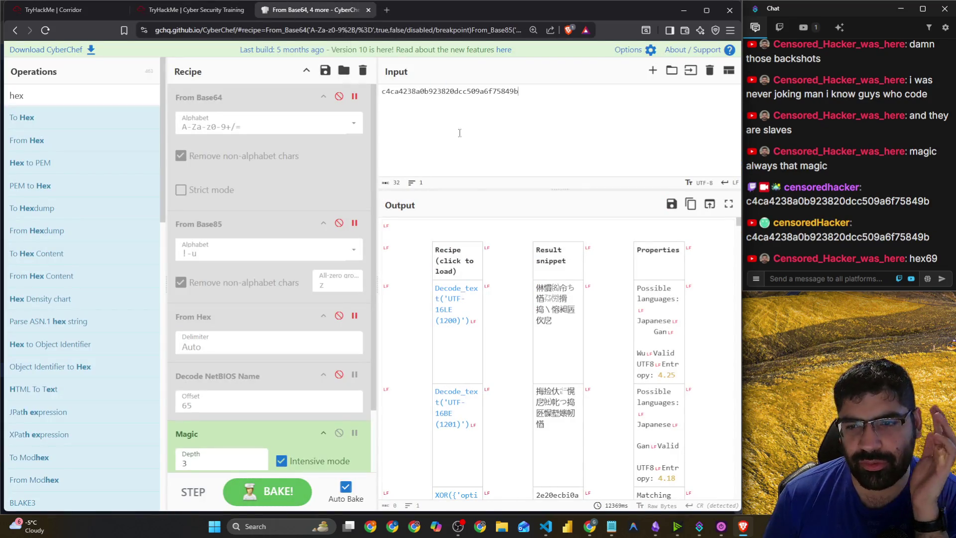
scroll(572, 268, down, 4)
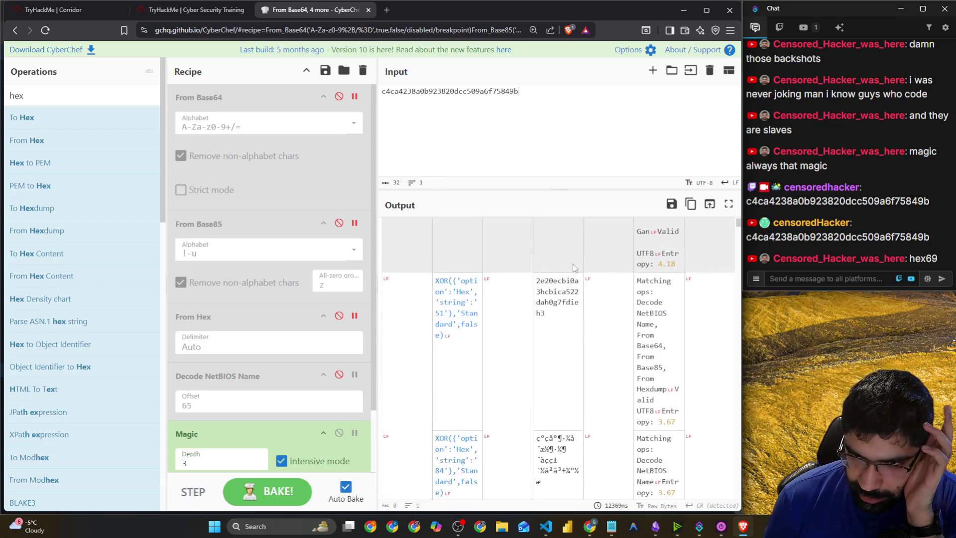
scroll(572, 268, up, 1)
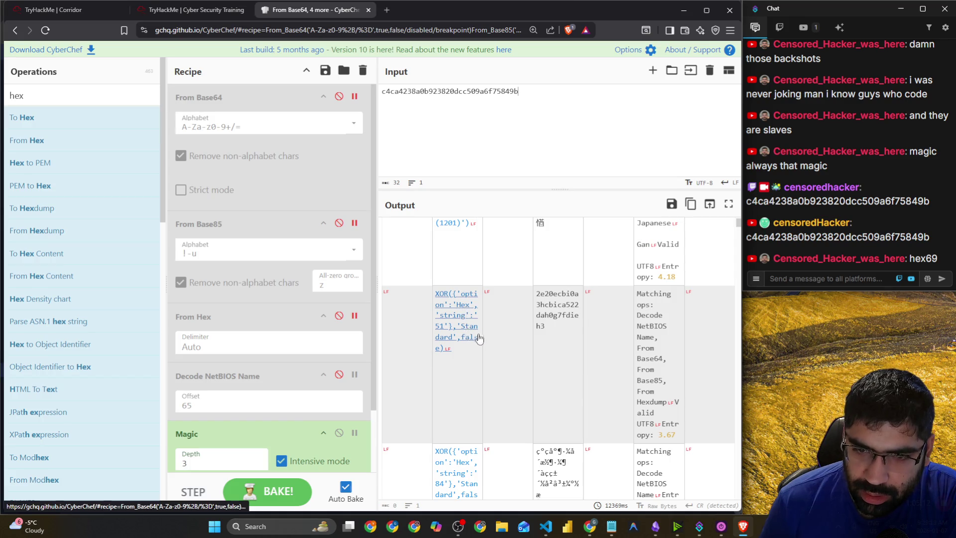
scroll(485, 335, up, 3)
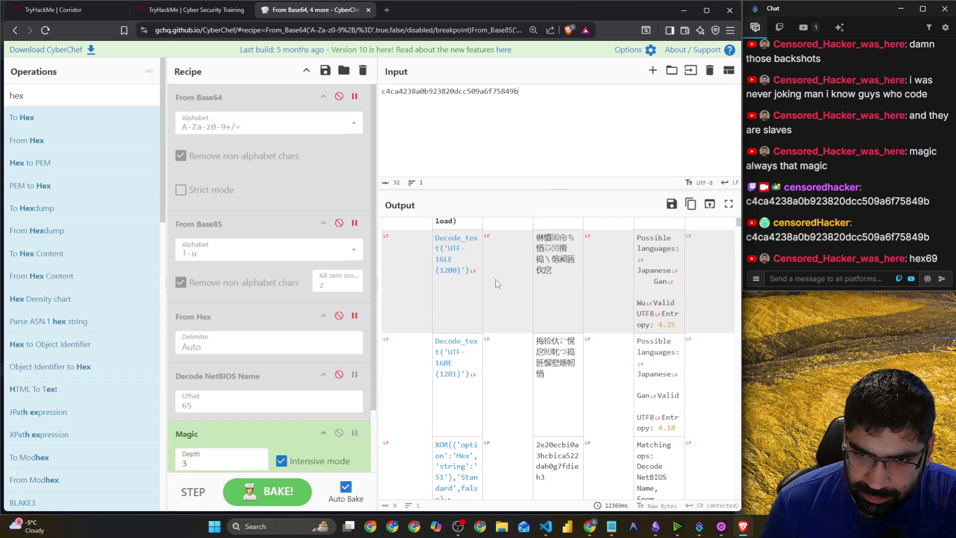
scroll(498, 284, up, 1)
scroll(483, 267, down, 4)
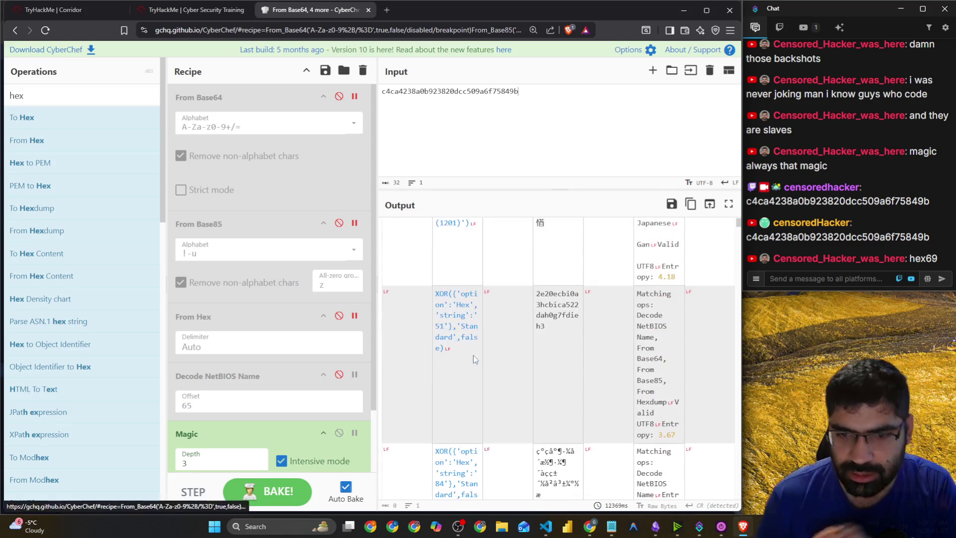
click(433, 294)
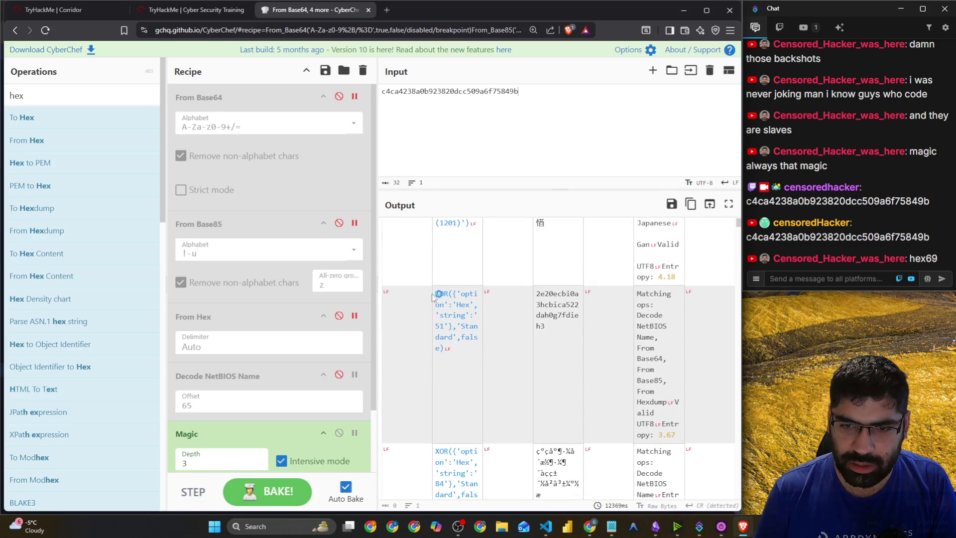
click(449, 331)
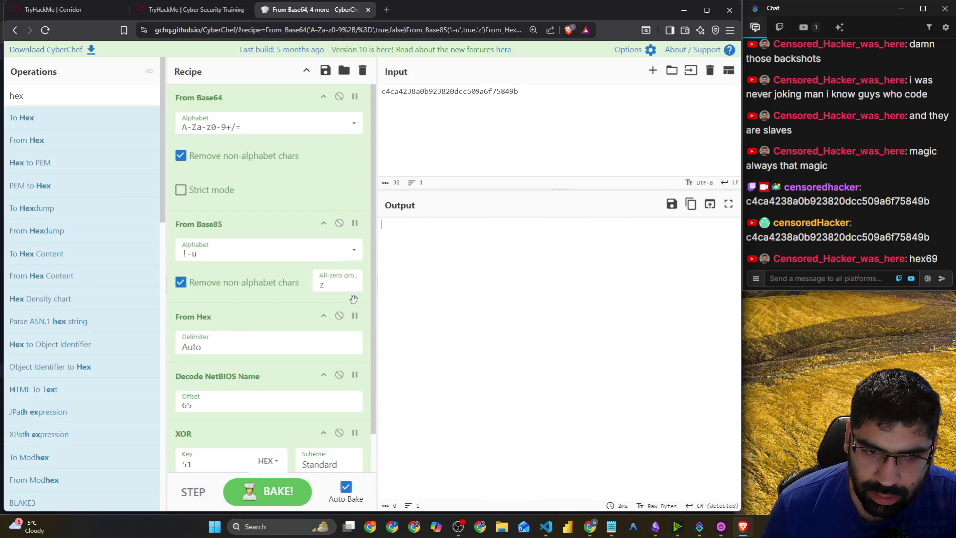
Step: Toggle the XOR key 51 step off and on, checking the still-empty output
scroll(214, 339, down, 1)
scroll(242, 361, up, 1)
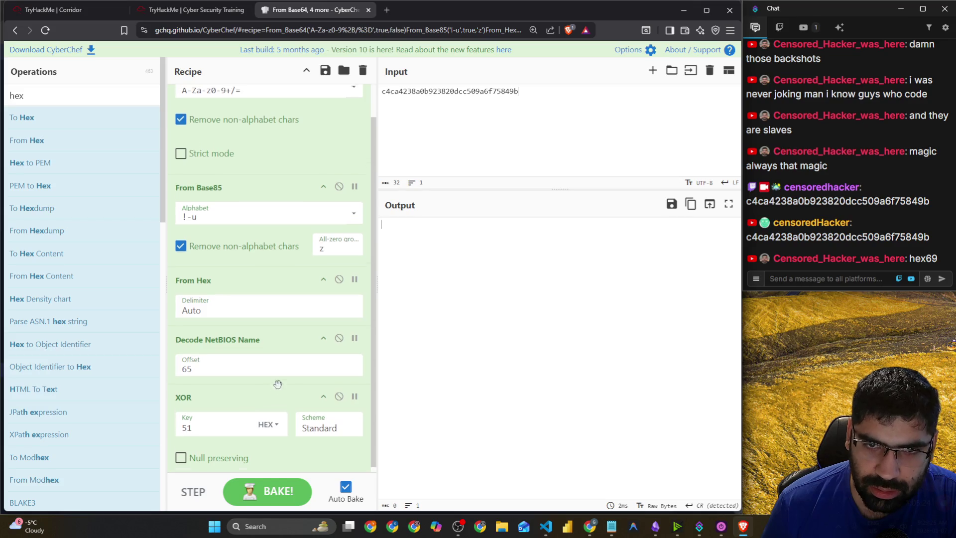
scroll(214, 435, down, 1)
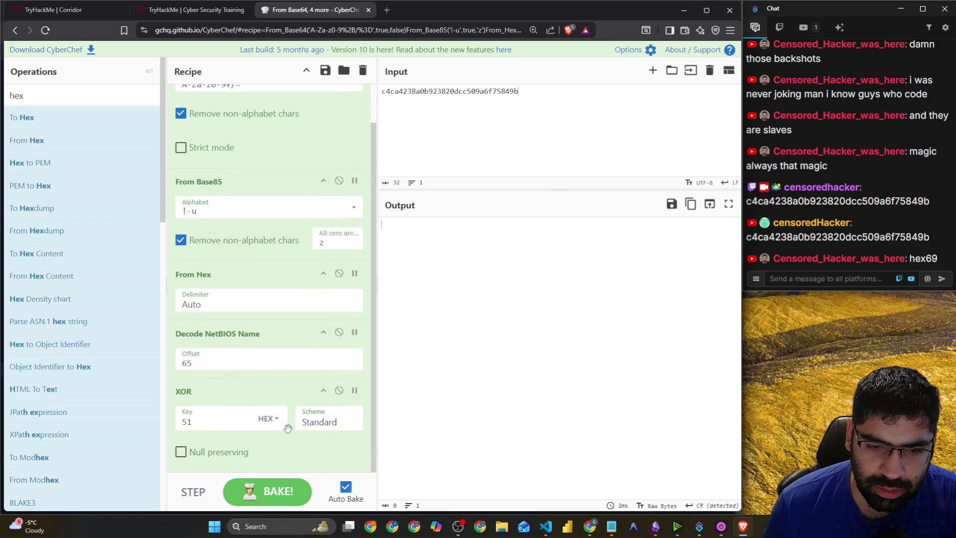
click(338, 391)
click(339, 391)
scroll(264, 402, up, 1)
scroll(264, 402, down, 1)
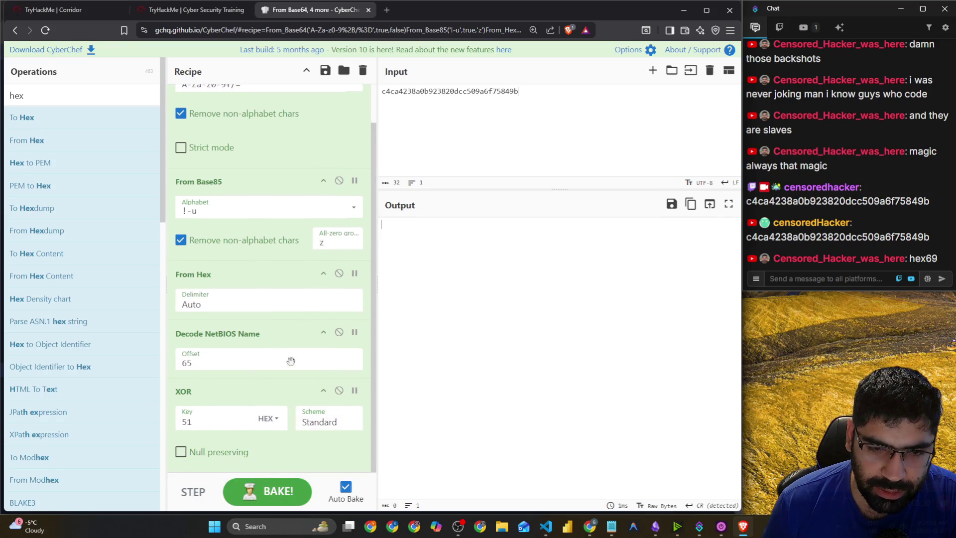
scroll(255, 317, up, 1)
scroll(225, 181, down, 1)
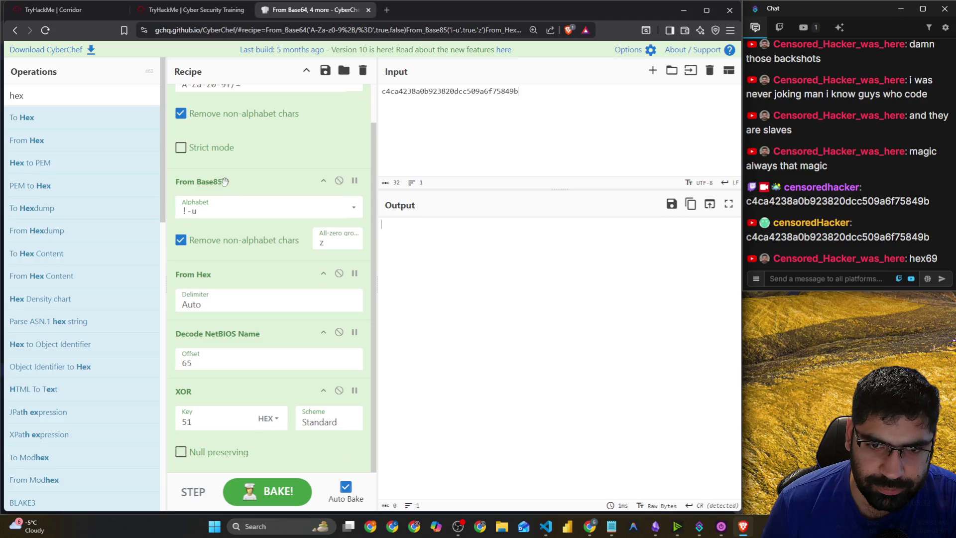
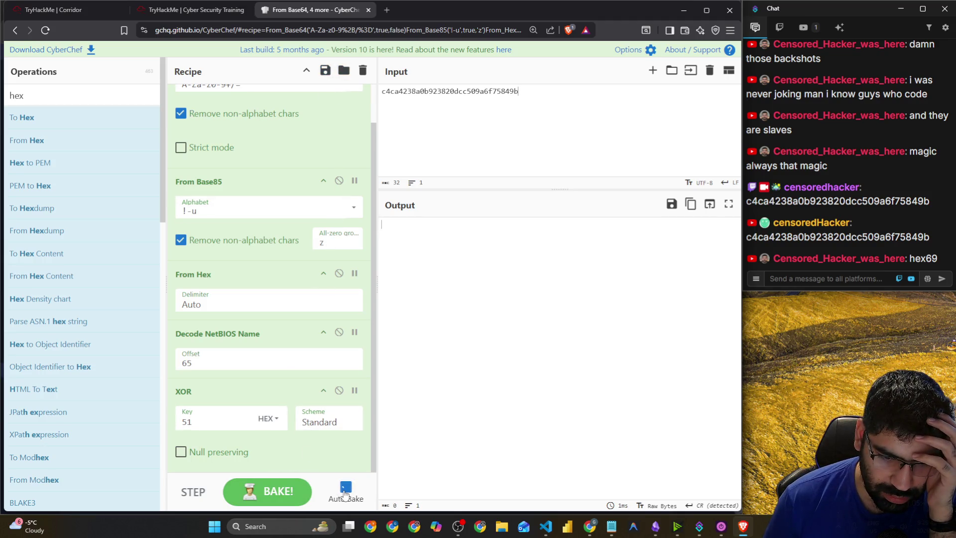
Step: Disable the XOR, NetBIOS, Base85, Base64 and Hex recipe steps one by one to inspect the output
click(340, 392)
click(340, 334)
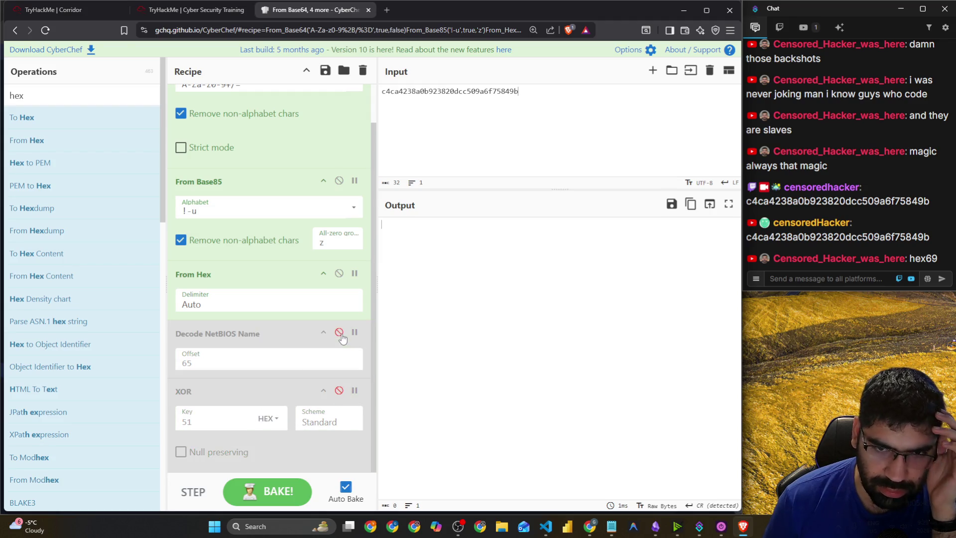
click(338, 180)
scroll(344, 87, up, 2)
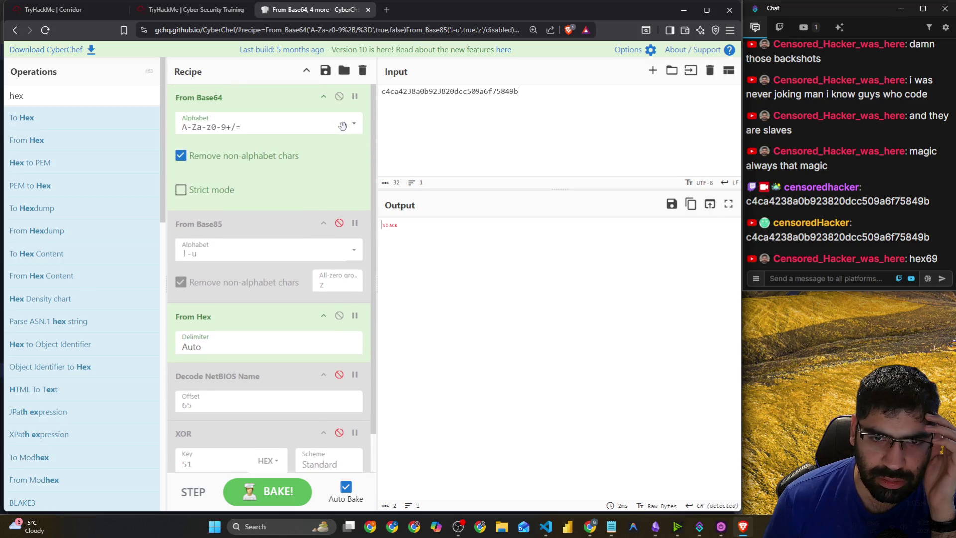
click(339, 96)
click(340, 317)
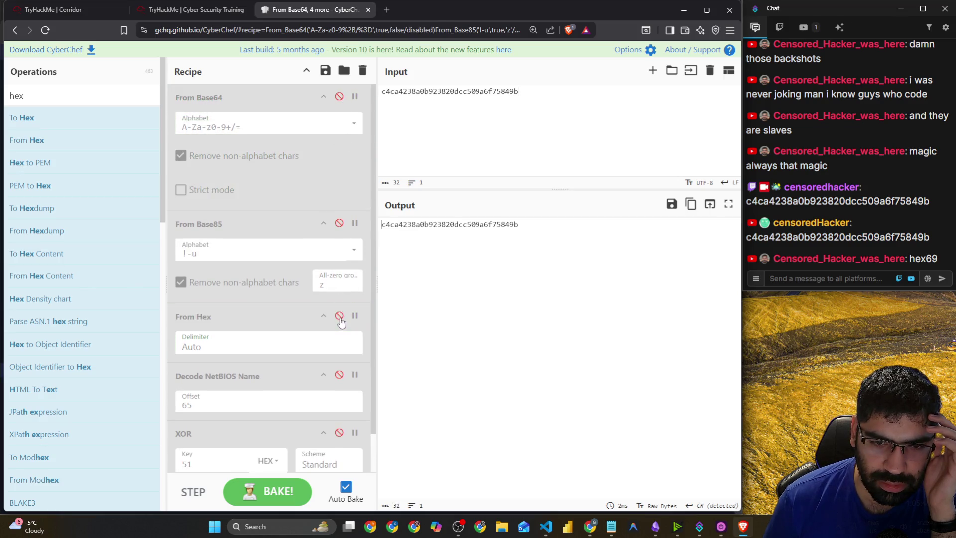
scroll(338, 320, down, 2)
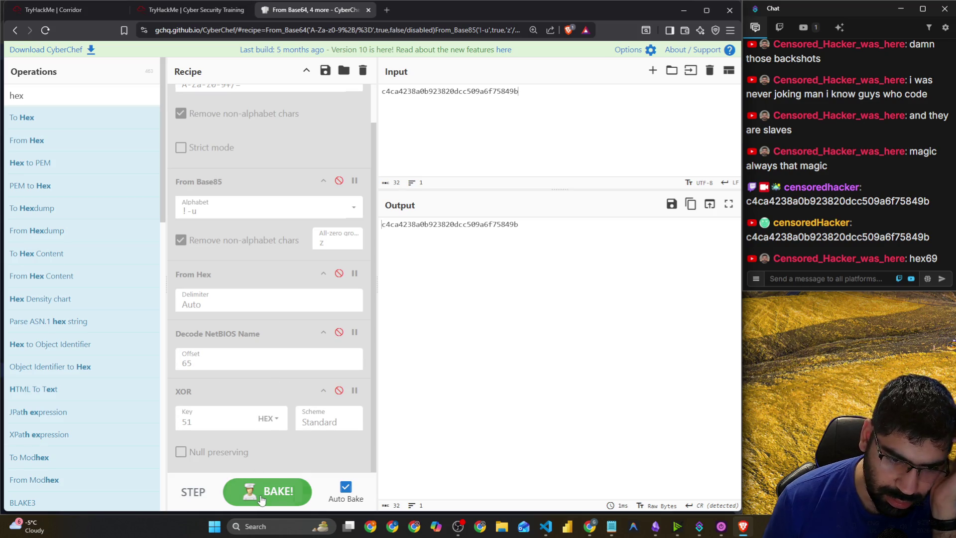
Step: Re-enable all five recipe steps: From Base64, From Base85, From Hex, Decode NetBIOS Name, XOR
scroll(330, 125, up, 2)
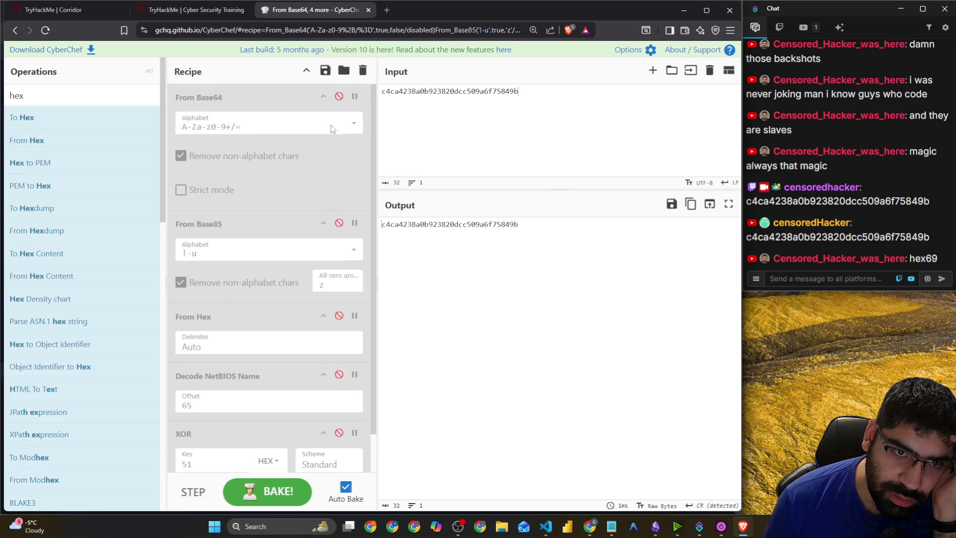
click(340, 97)
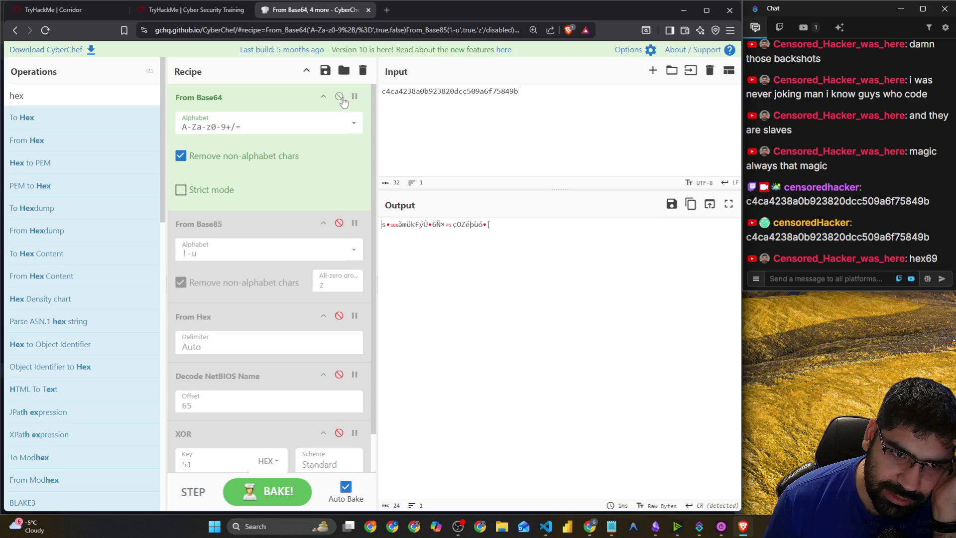
click(339, 224)
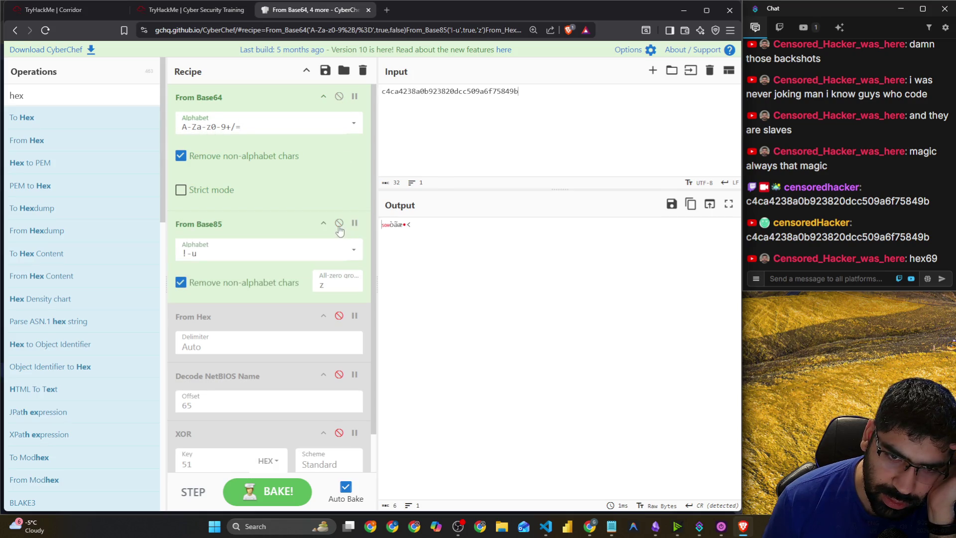
click(340, 317)
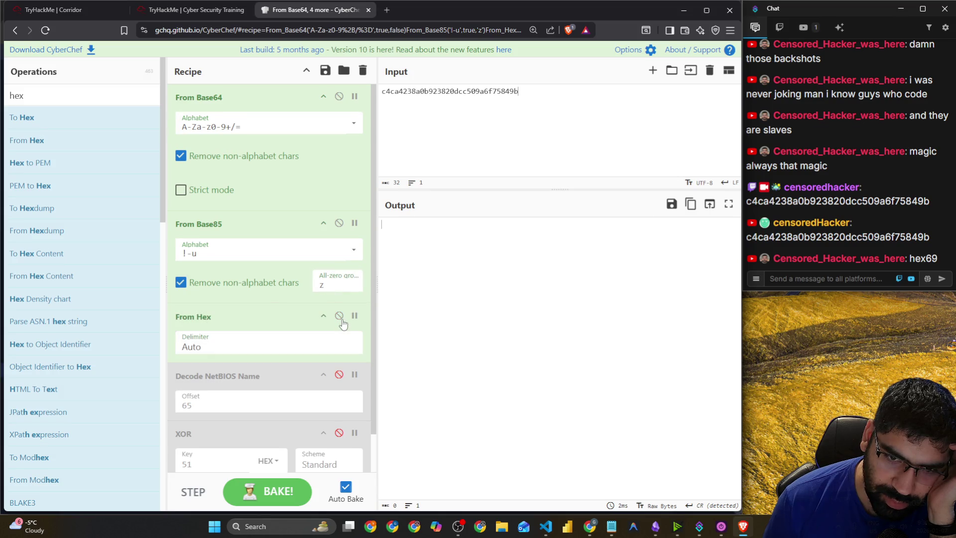
click(338, 379)
click(339, 433)
Step: Move XOR to the top and From Hex below Decode NetBIOS Name, checking the output
drag(288, 434, 264, 96)
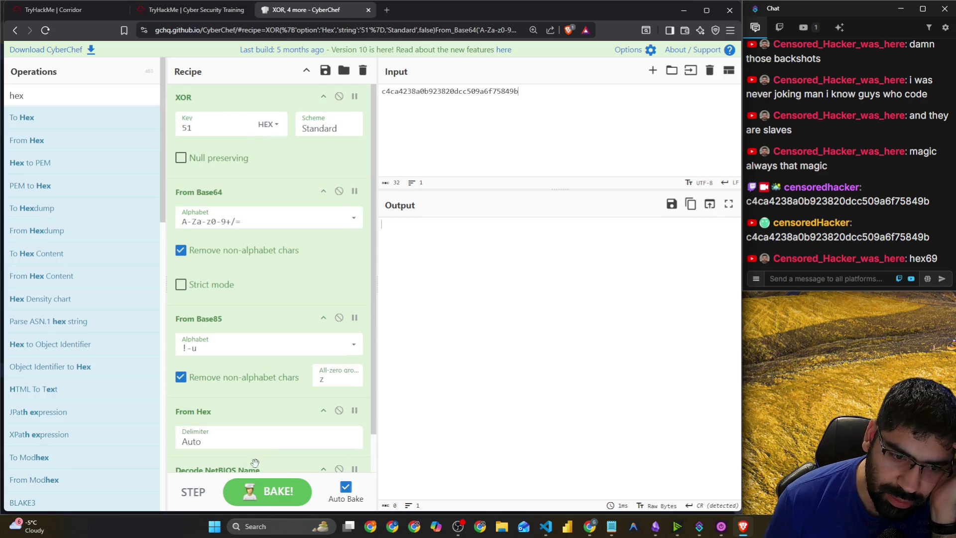
scroll(254, 463, down, 1)
drag(255, 423, 263, 176)
click(339, 149)
drag(255, 427, 265, 218)
click(339, 149)
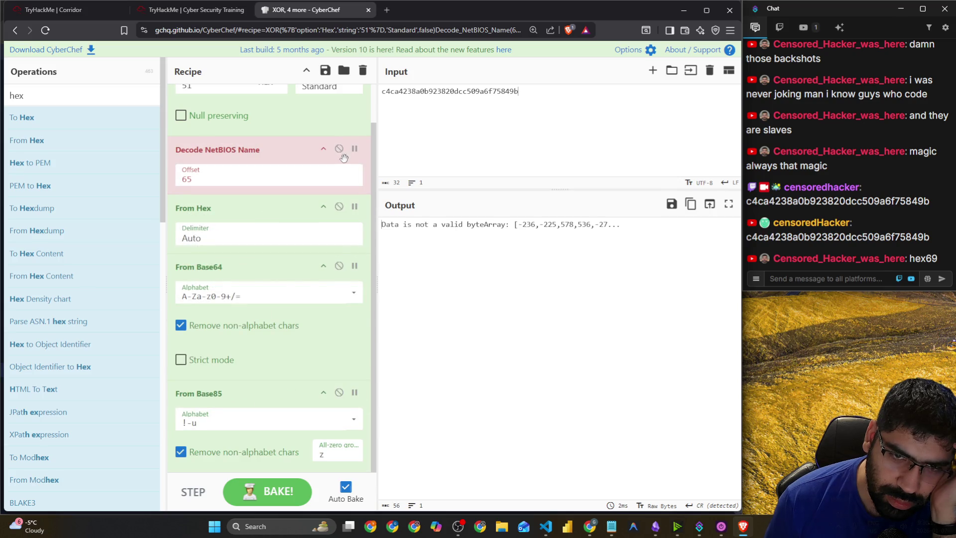
Step: Move From Base85 above From Base64, then clear the whole recipe
scroll(269, 224, up, 1)
scroll(259, 349, down, 1)
drag(248, 402, 251, 286)
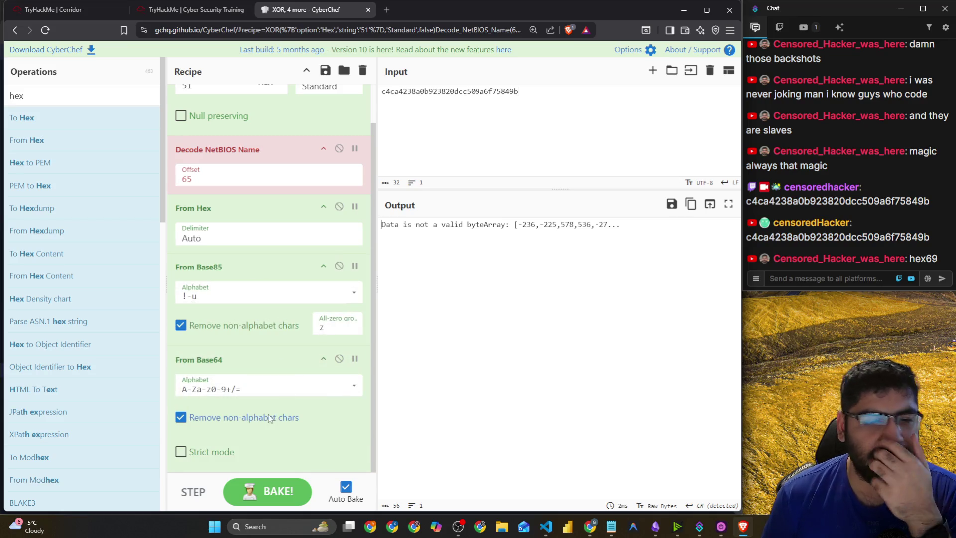
click(362, 70)
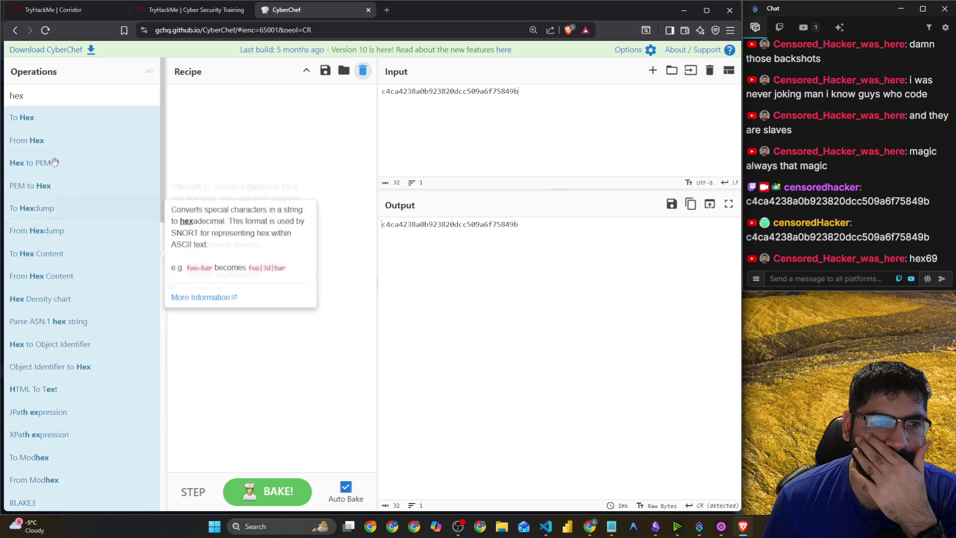
Step: Add Magic from Favourites to the recipe with Intensive mode on, page zoomed to 90%
double_click(15, 93)
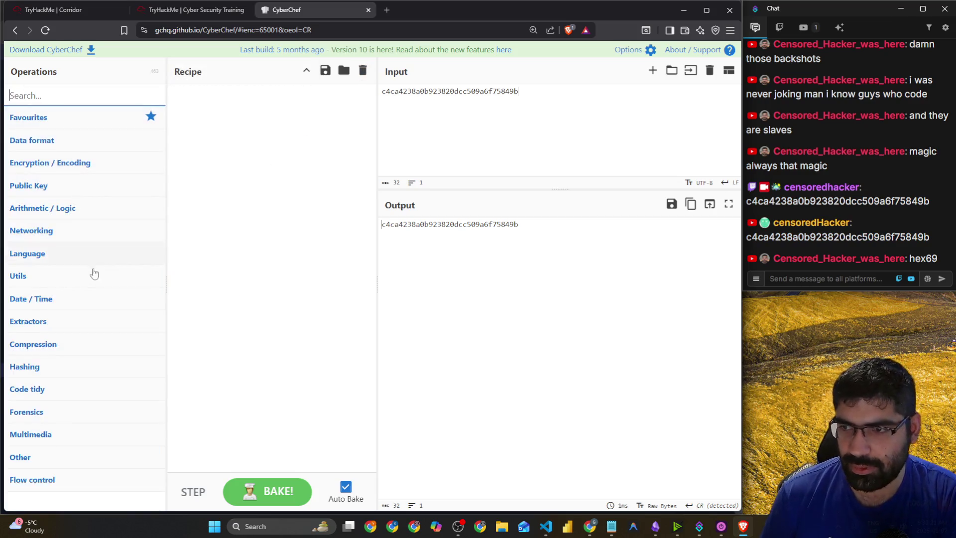
click(70, 123)
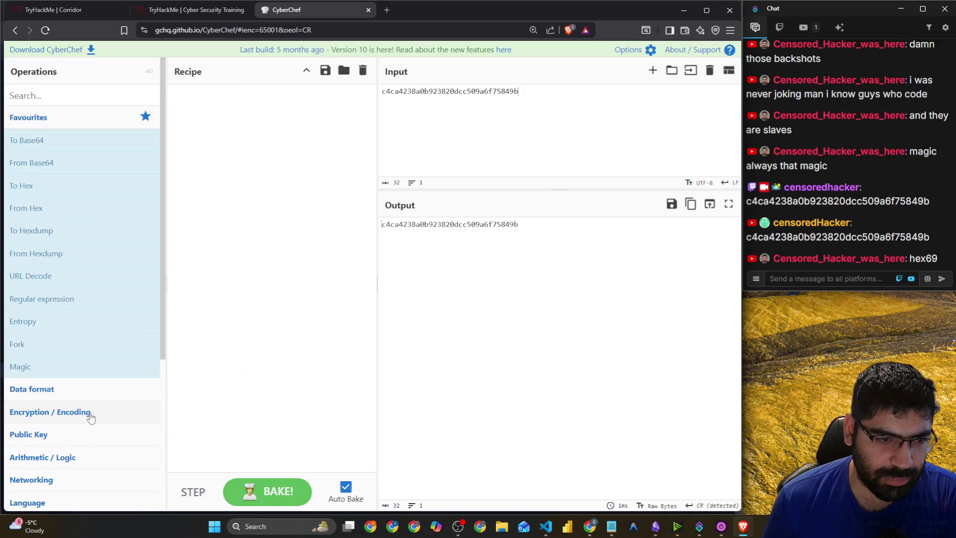
mouse_move(30, 367)
mouse_down()
mouse_move(199, 318)
mouse_move(224, 298)
mouse_up()
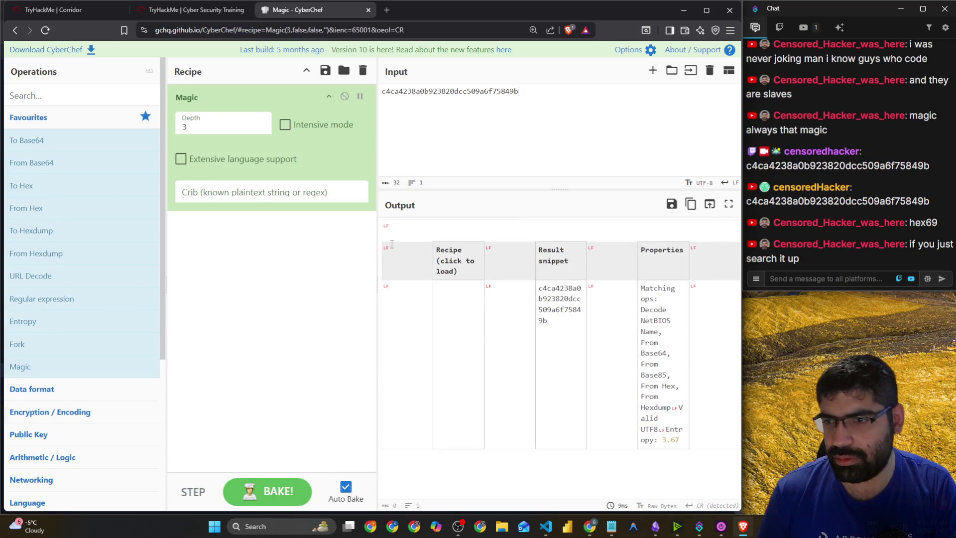
key(ctrl+minus)
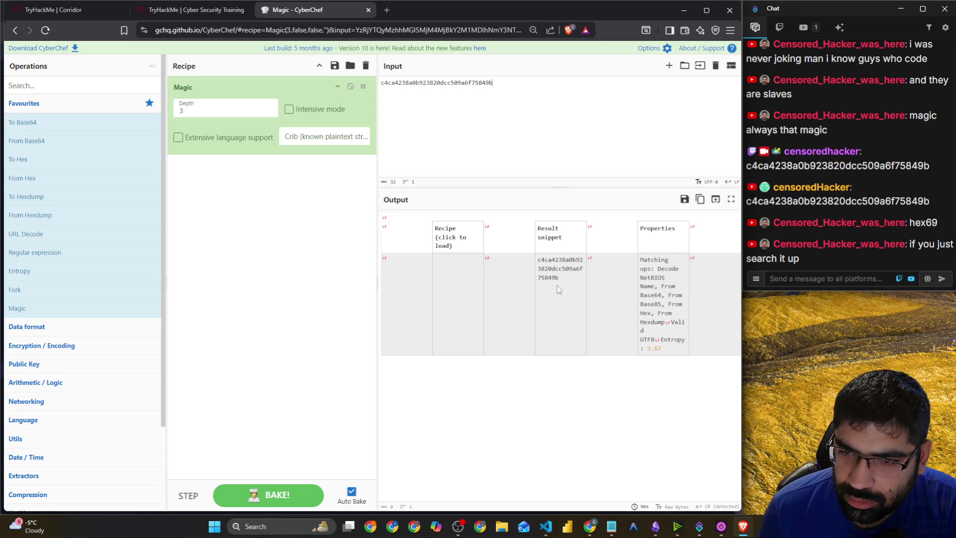
click(289, 109)
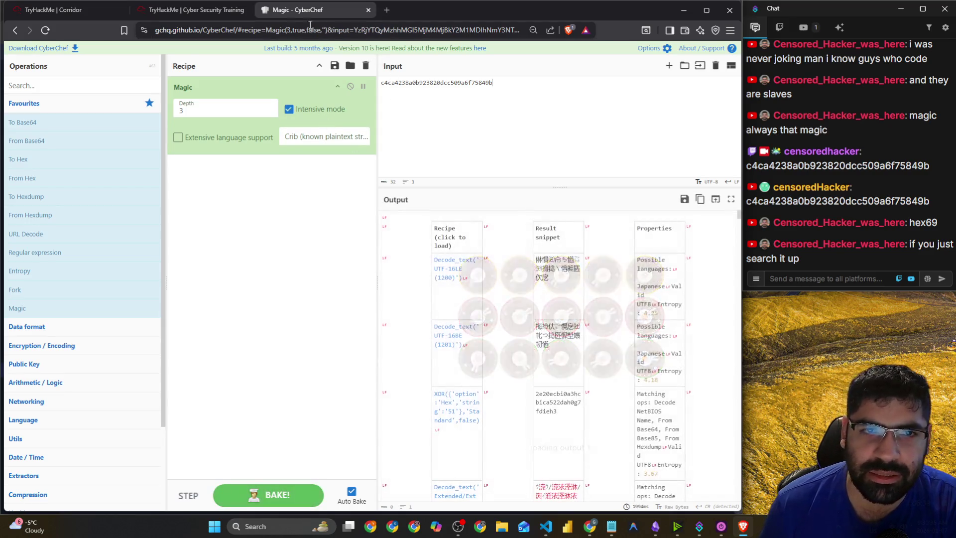
Step: Scroll through Magic's candidate decodings, selecting the XOR result row
scroll(507, 319, down, 2)
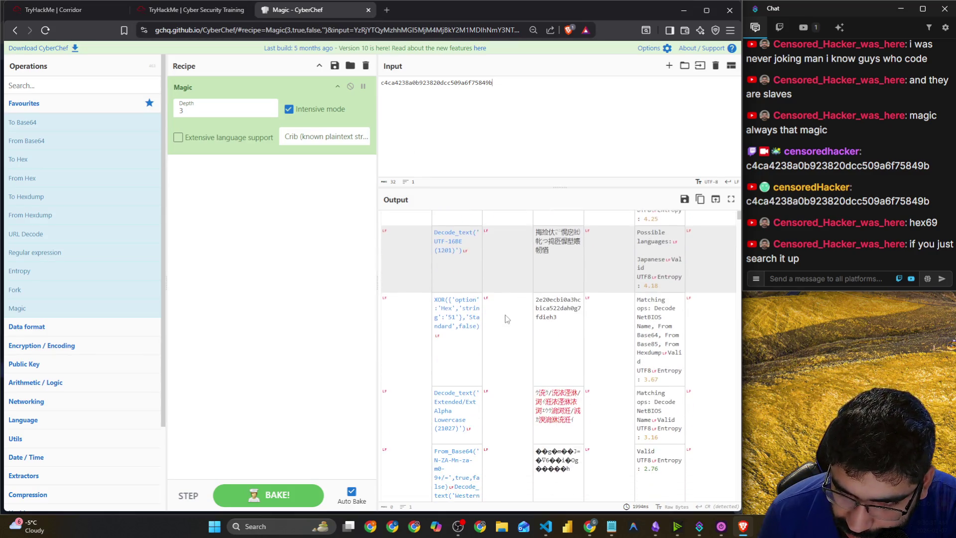
scroll(498, 299, down, 1)
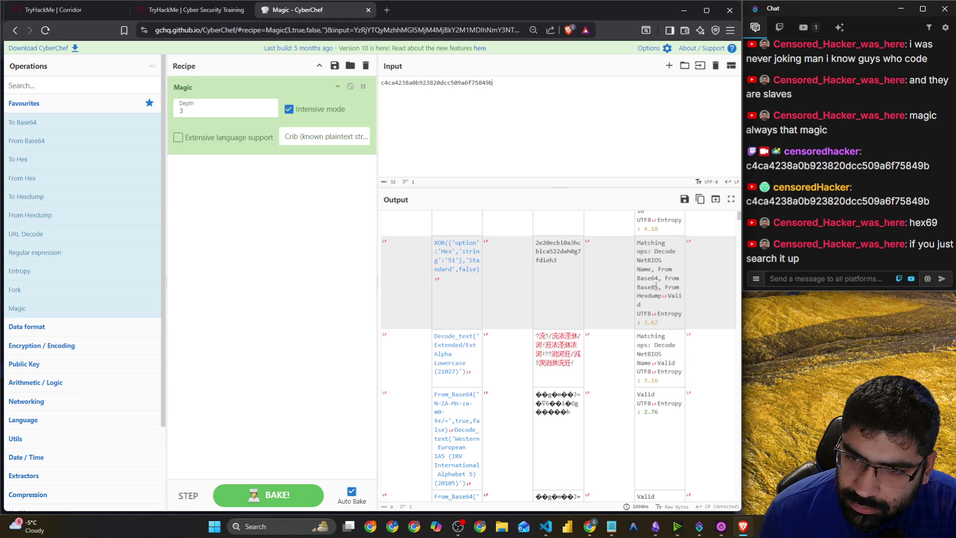
scroll(559, 263, up, 3)
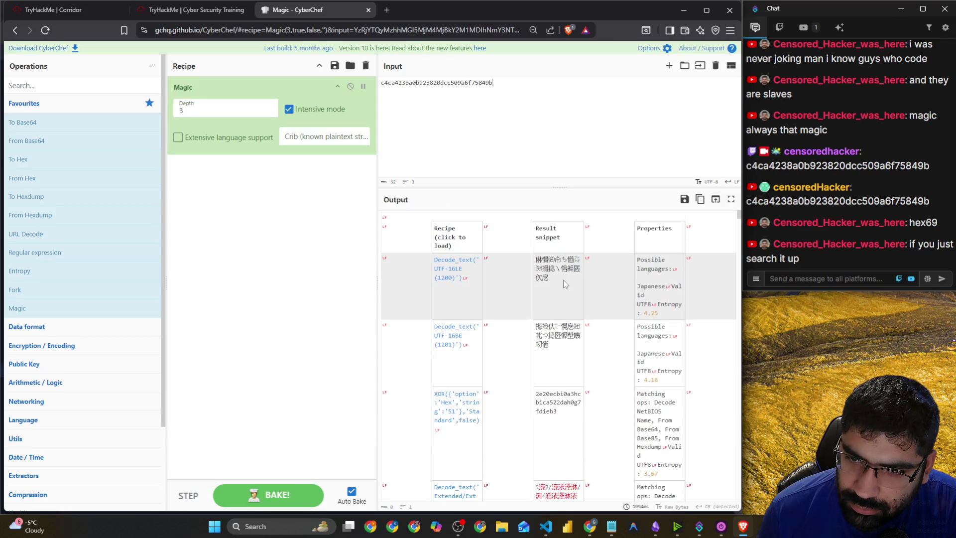
scroll(562, 289, down, 3)
triple_click(561, 265)
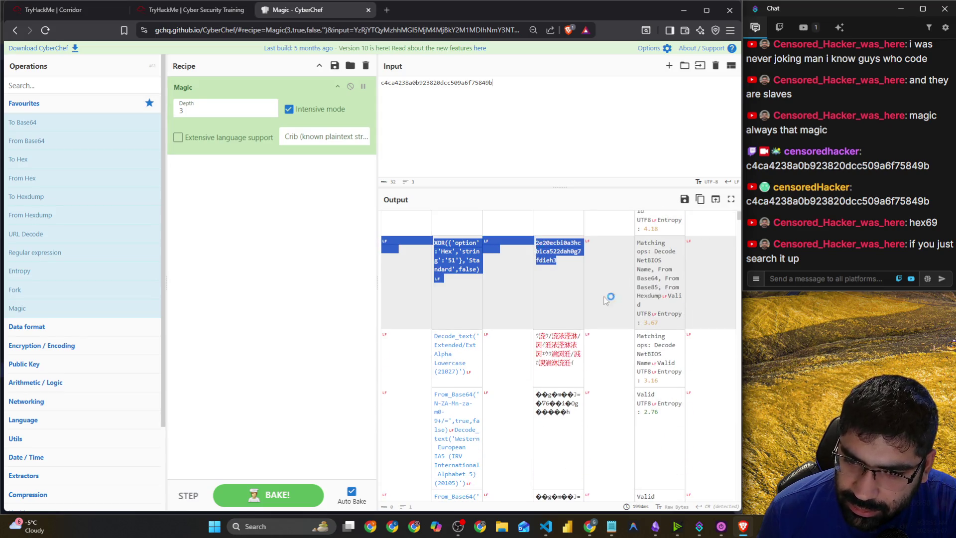
scroll(647, 319, down, 5)
scroll(669, 336, down, 5)
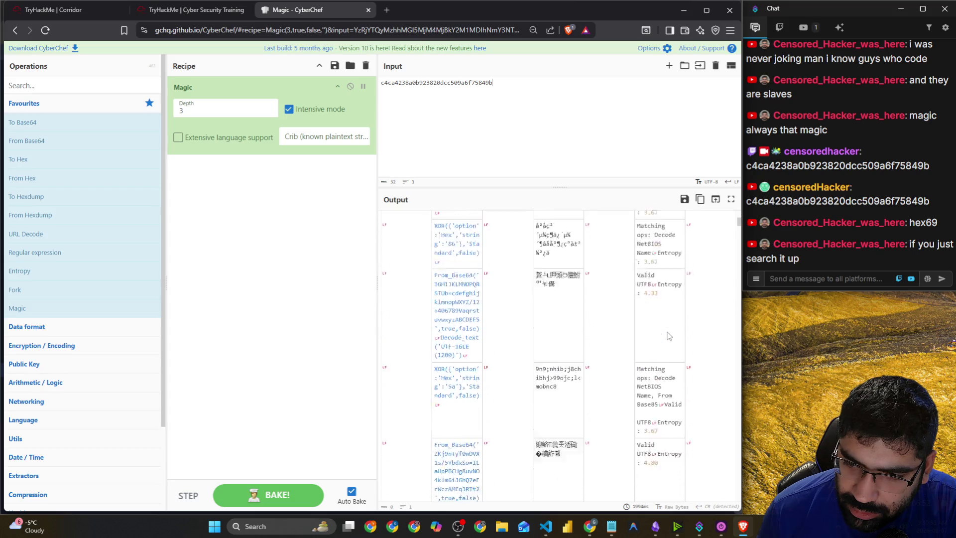
scroll(642, 285, down, 3)
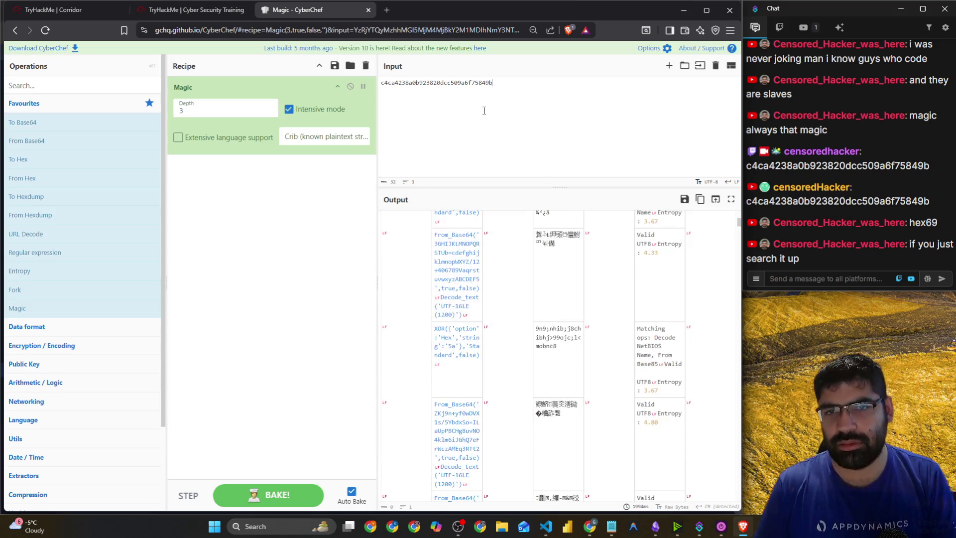
Step: Copy the input hash and paste it into a new browser tab
double_click(469, 82)
key(ctrl+c)
key(ctrl+t)
key(ctrl+v)
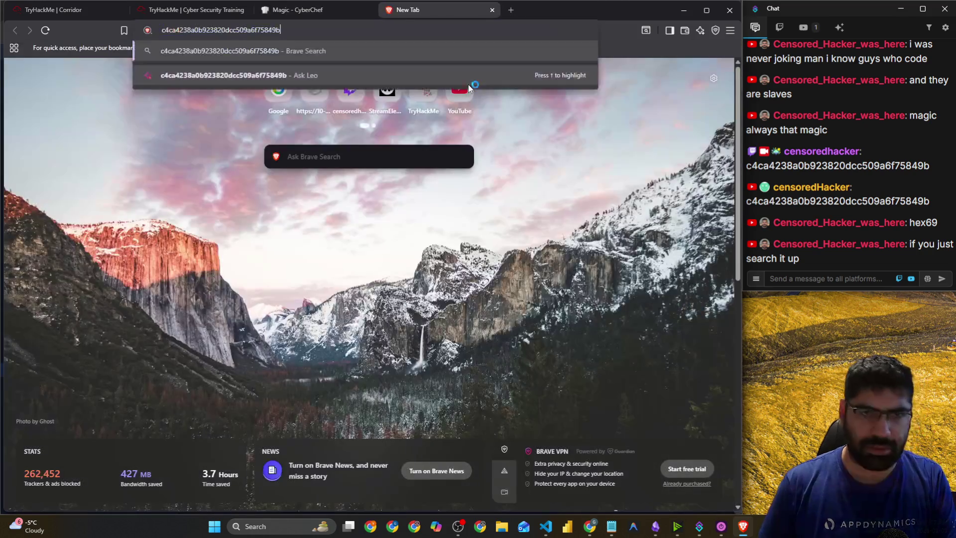
Step: Search the hash (AI answer: MD5 of 1), then search 'crackstation' and open crackstation.net
key(Return)
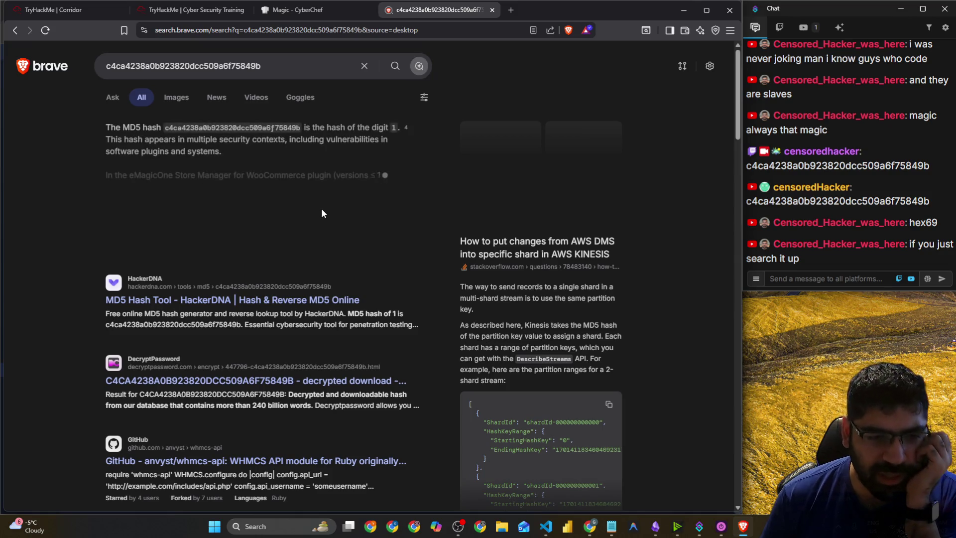
click(303, 226)
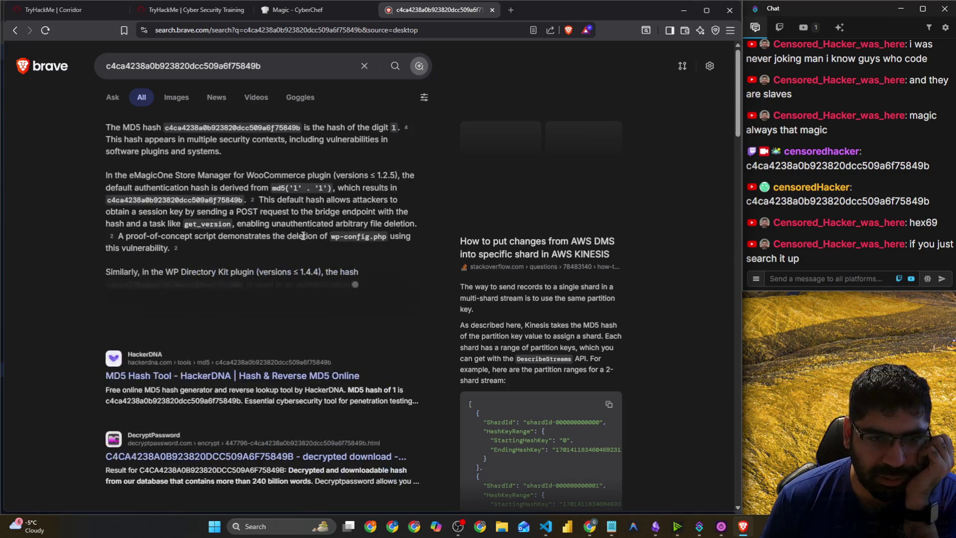
click(359, 31)
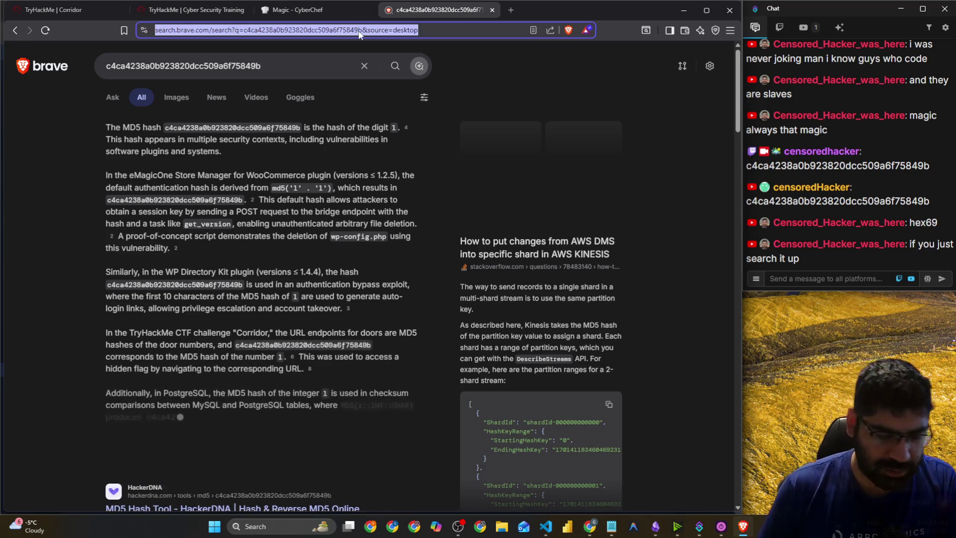
text(crackstatio)
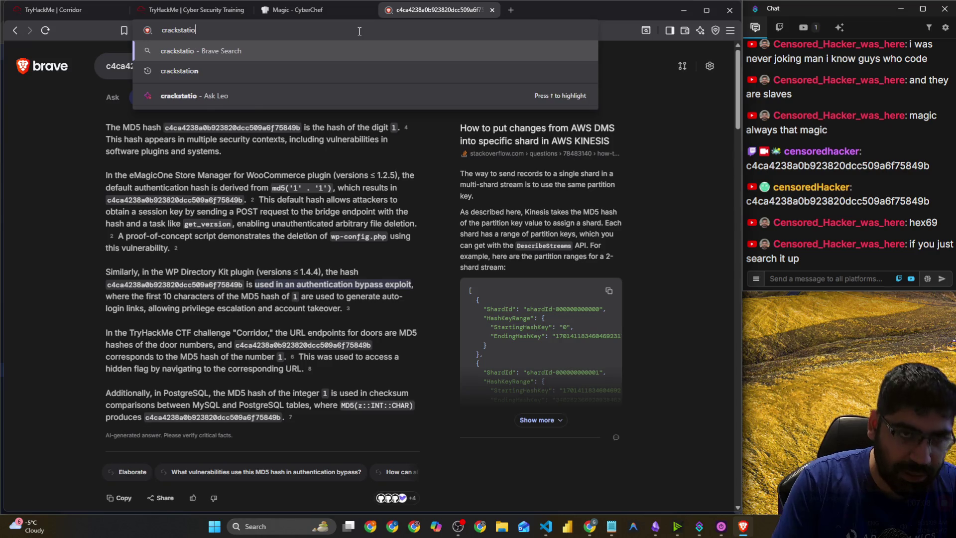
text(n)
key(Return)
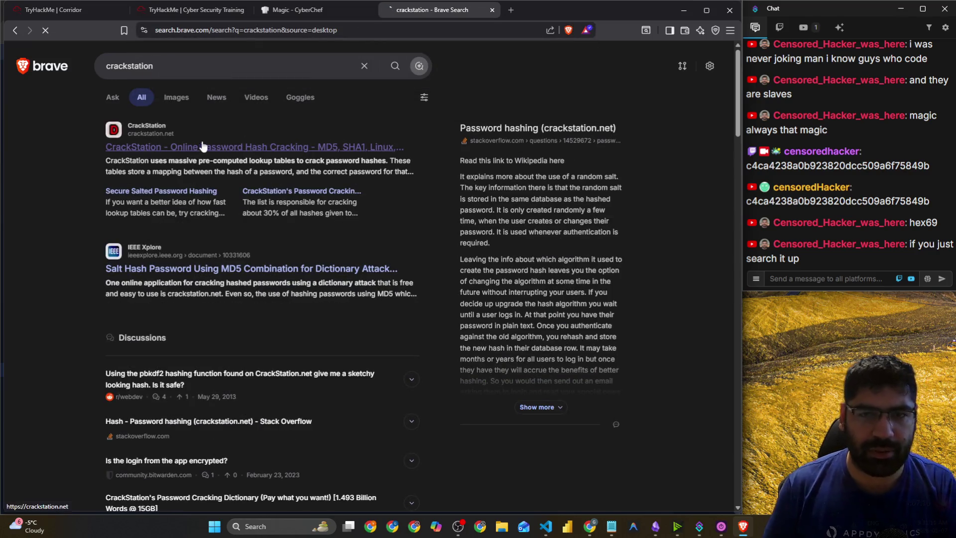
click(199, 147)
click(262, 174)
key(ctrl+v)
click(465, 201)
click(465, 202)
click(464, 201)
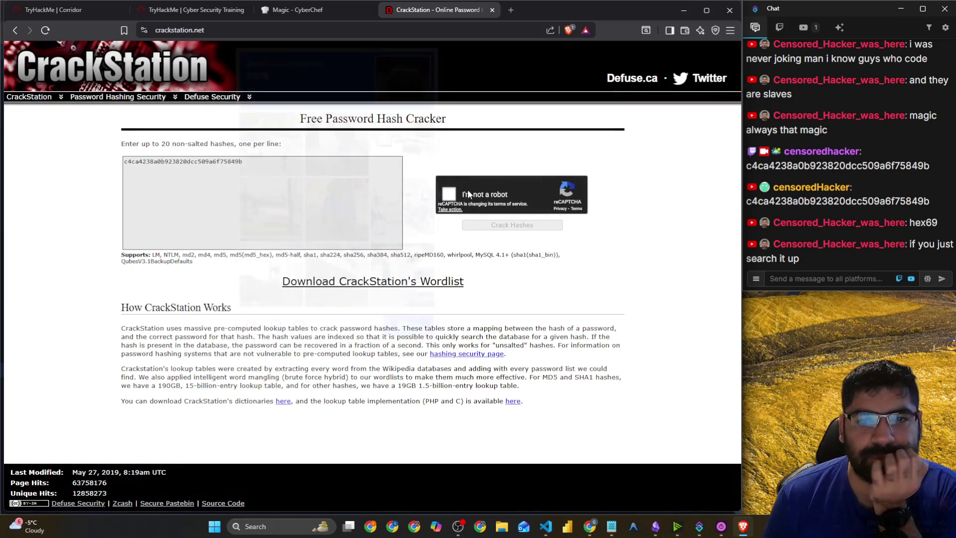
Step: Pass the car-picture challenge and crack the hash, getting the MD5 match '1'
click(287, 156)
click(399, 153)
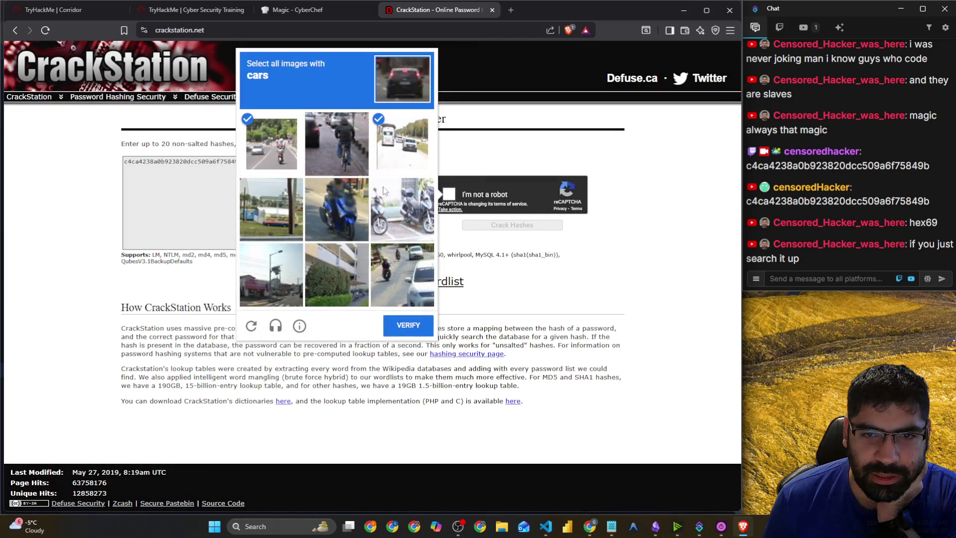
click(382, 273)
click(407, 333)
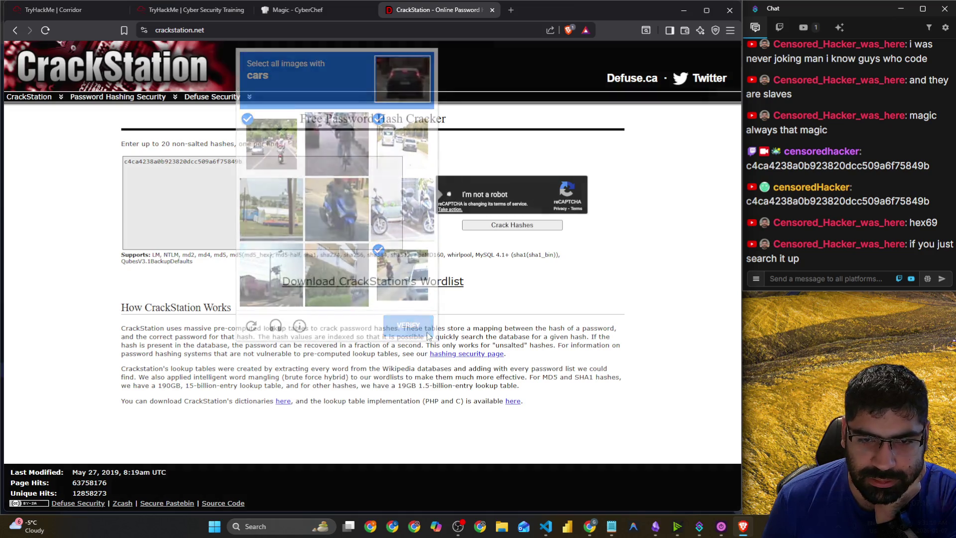
click(498, 225)
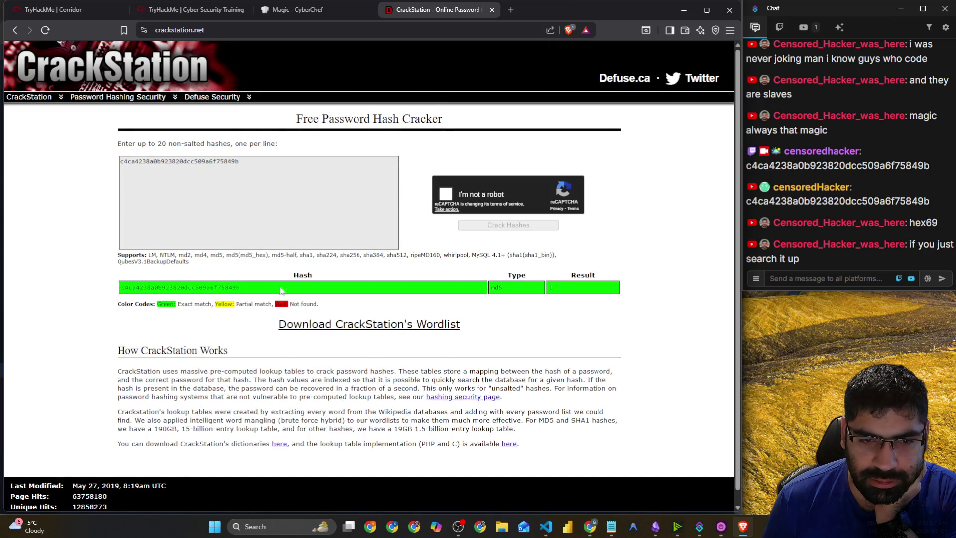
Step: Check the Corridor room and training tabs, ending back in CyberChef
click(75, 10)
click(217, 11)
click(336, 8)
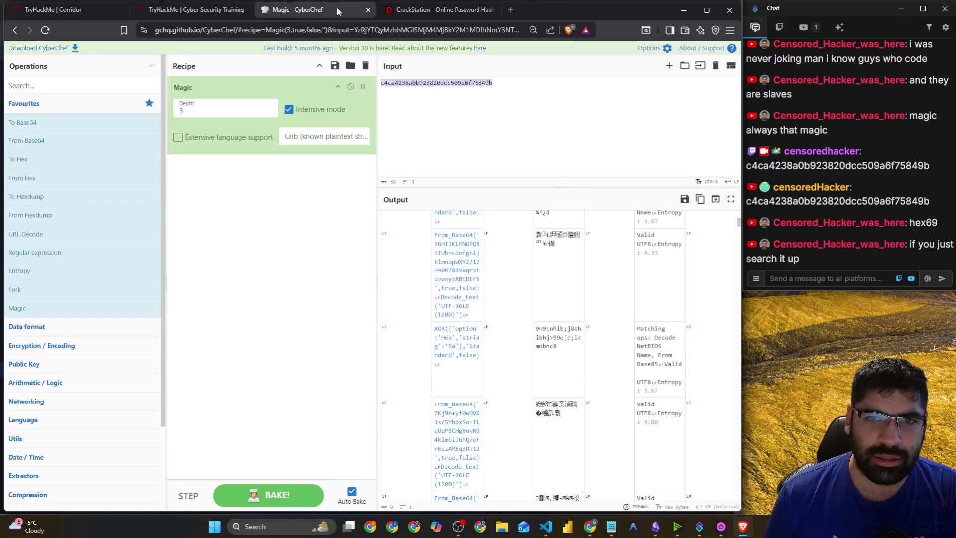
Step: Search 'md5' and make MD5 the recipe's only operation
click(400, 13)
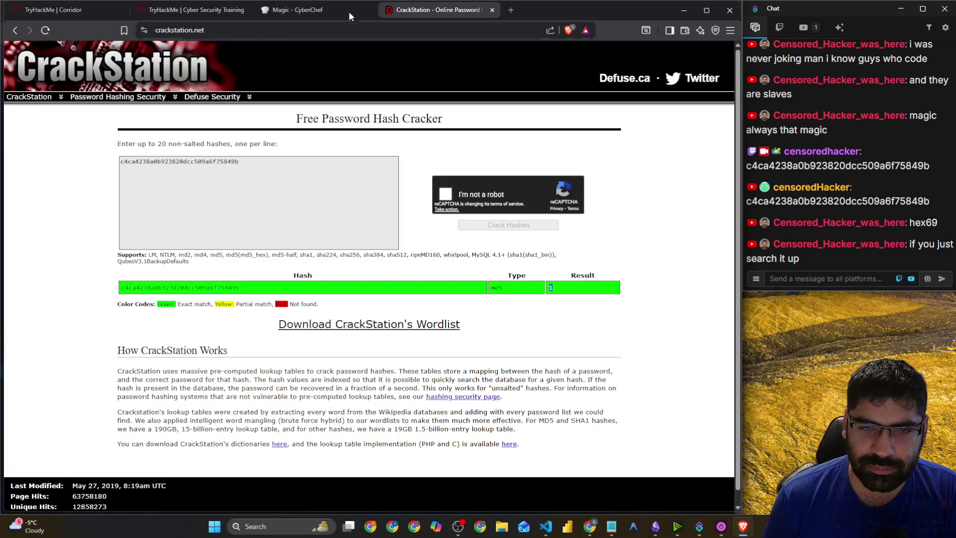
click(313, 11)
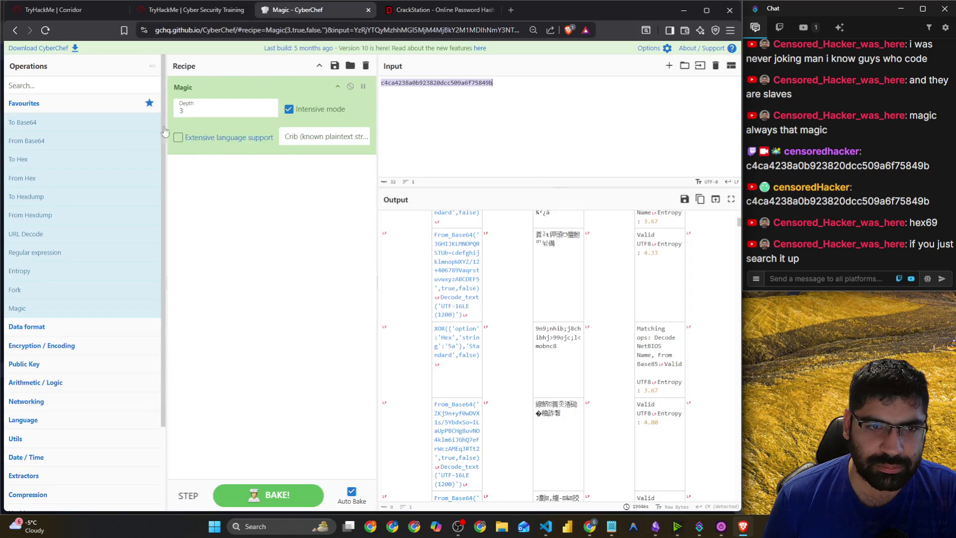
click(92, 78)
text(md5)
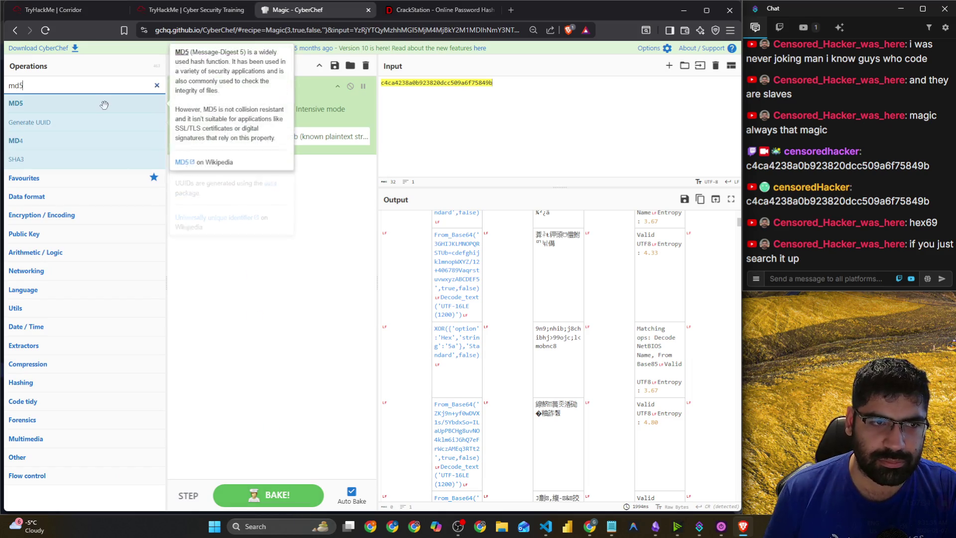
double_click(30, 103)
click(364, 66)
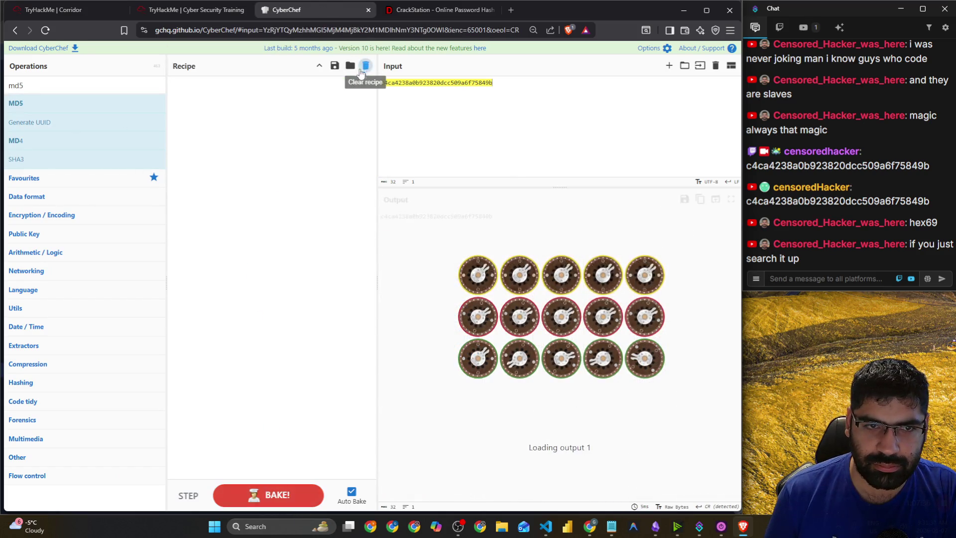
drag(16, 103, 241, 116)
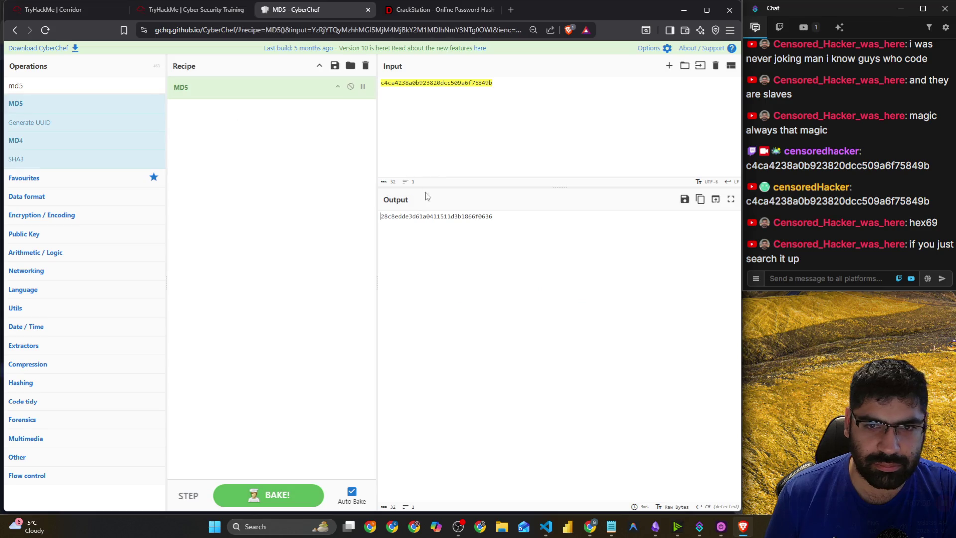
Step: Replace the input with 1, then 0, and select its hash cfcd208495d565ef66e7dff9f98764da
click(500, 127)
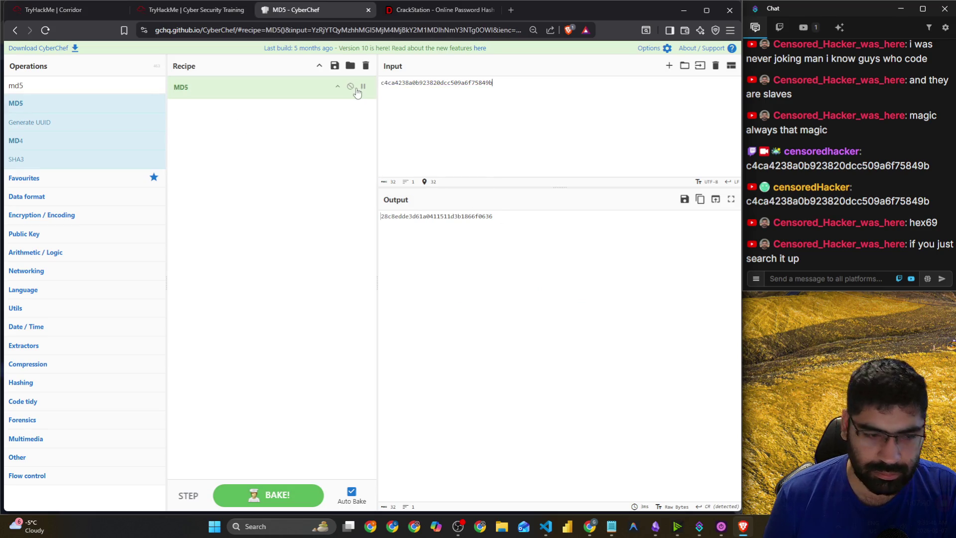
drag(492, 83, 390, 77)
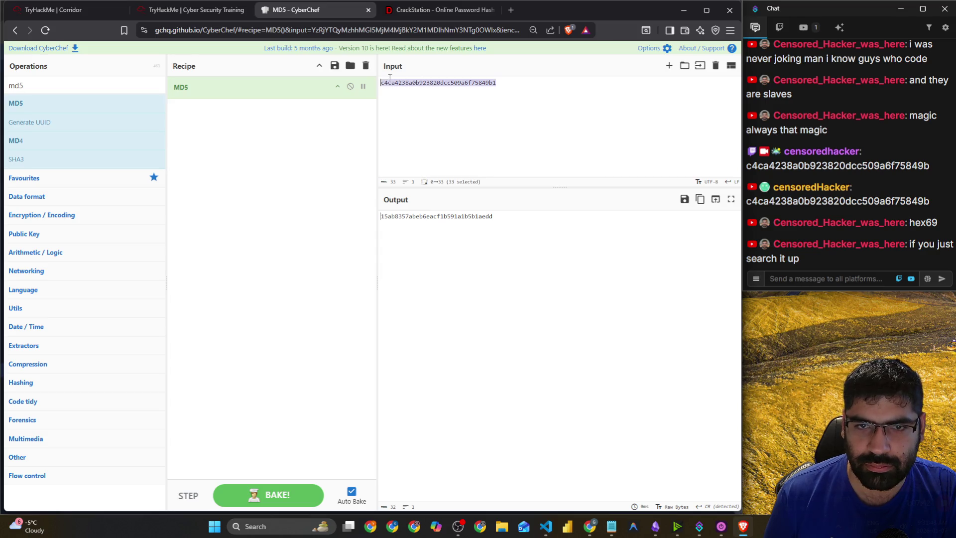
text(1)
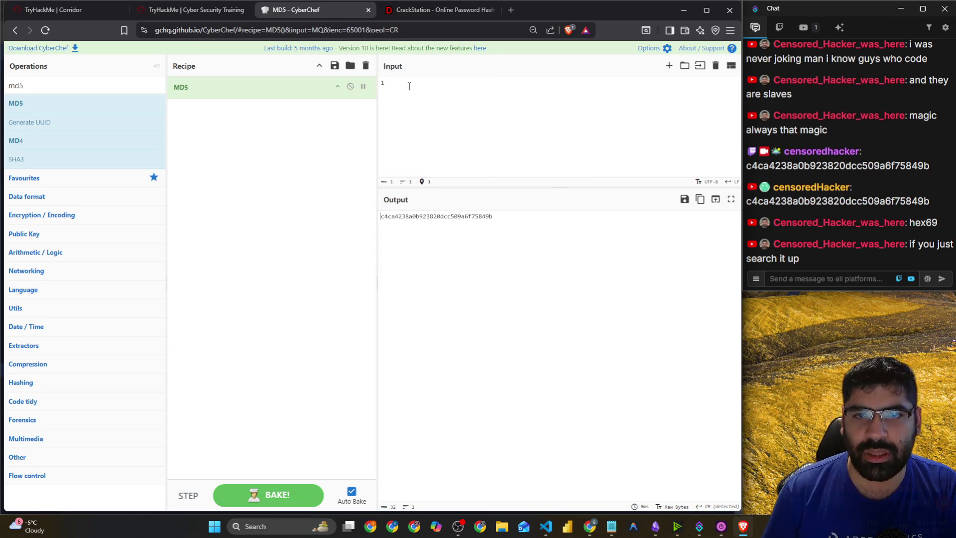
key(BackSpace)
text(0)
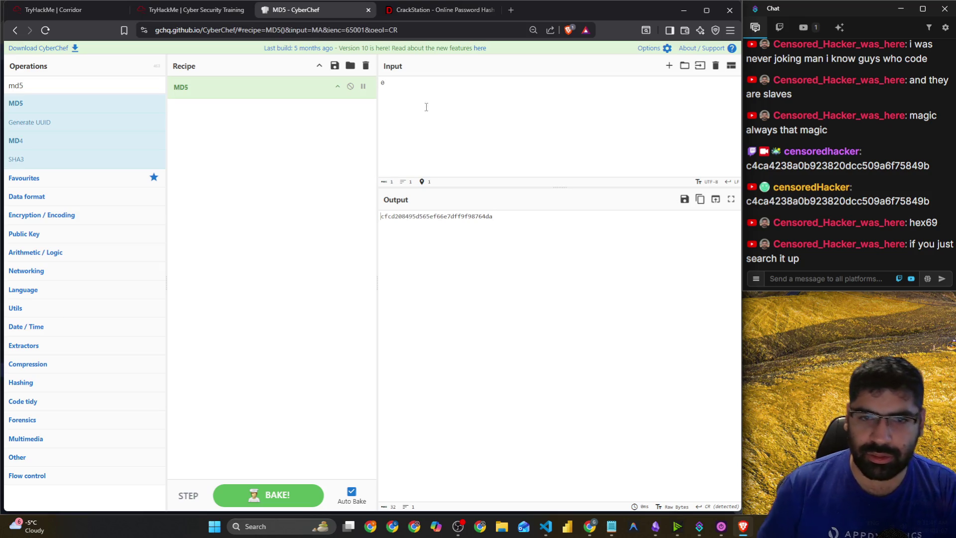
double_click(454, 217)
key(ctrl+c)
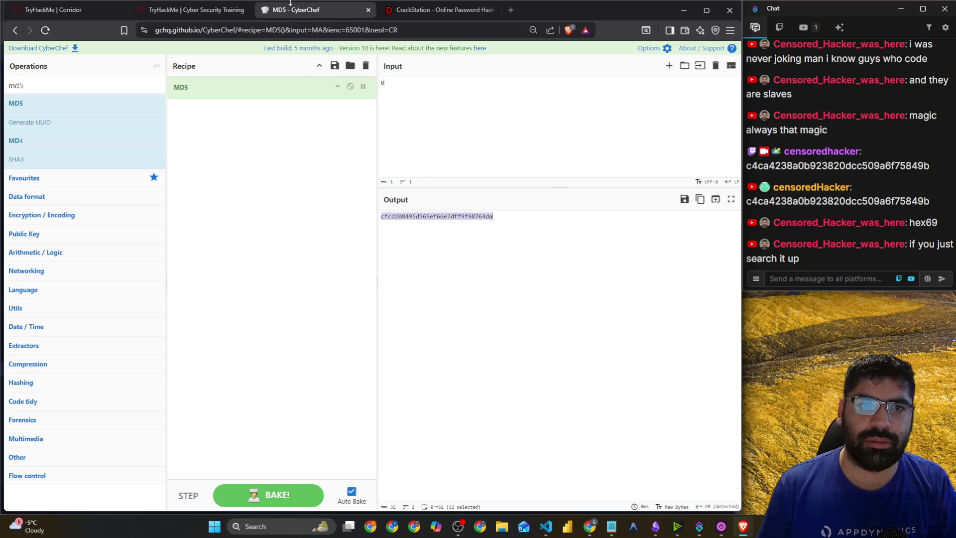
click(219, 9)
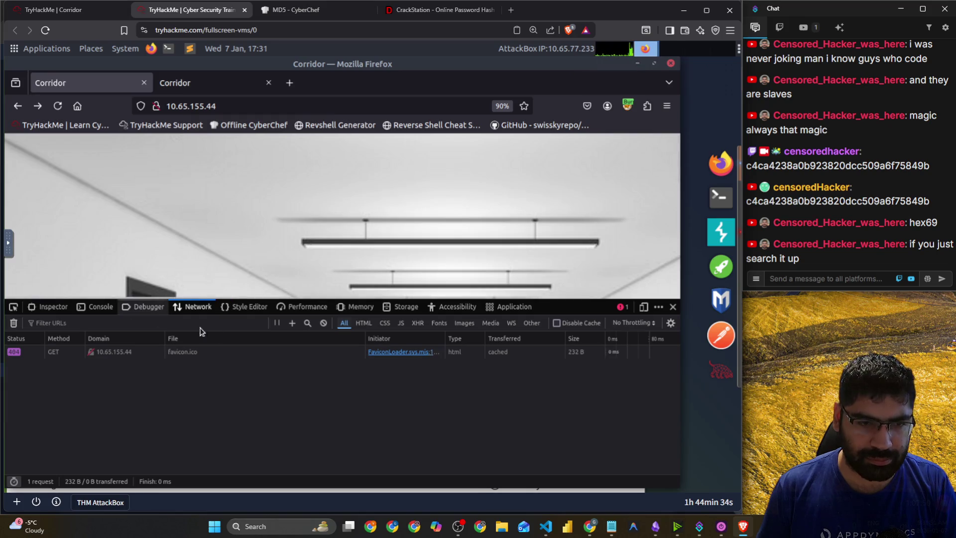
Step: On the second Corridor page, load the path cfcd208495d565ef66e7dff9f98764da instead of the old hash
click(82, 7)
click(217, 8)
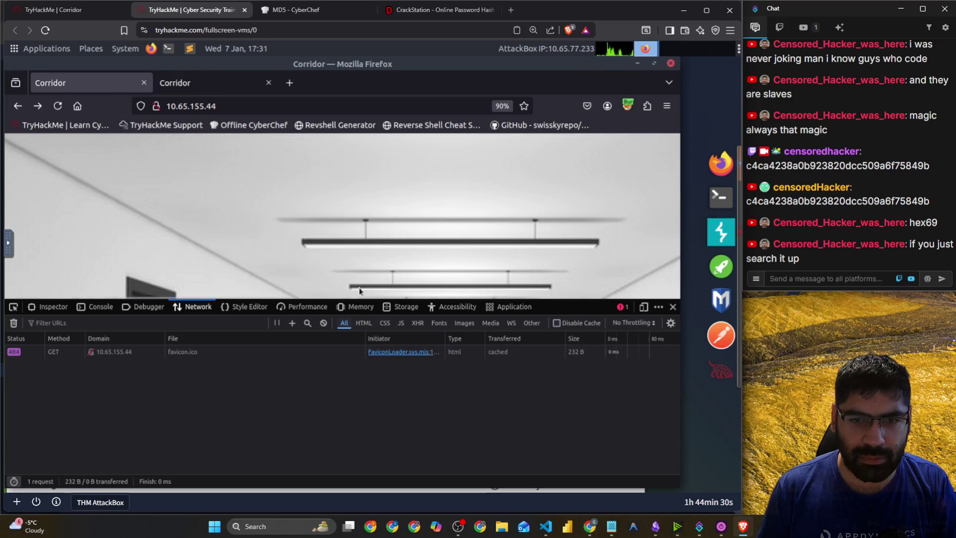
click(243, 77)
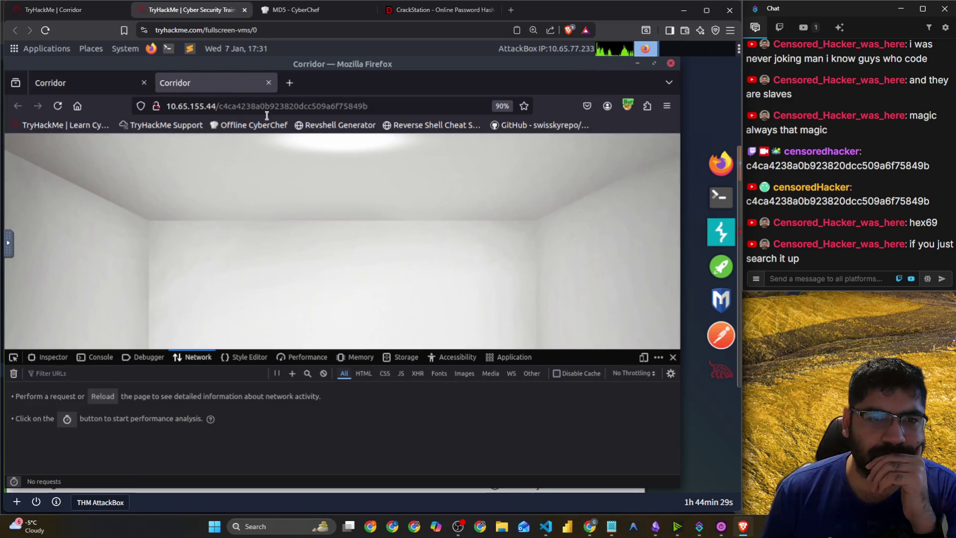
double_click(261, 111)
key(ctrl+v)
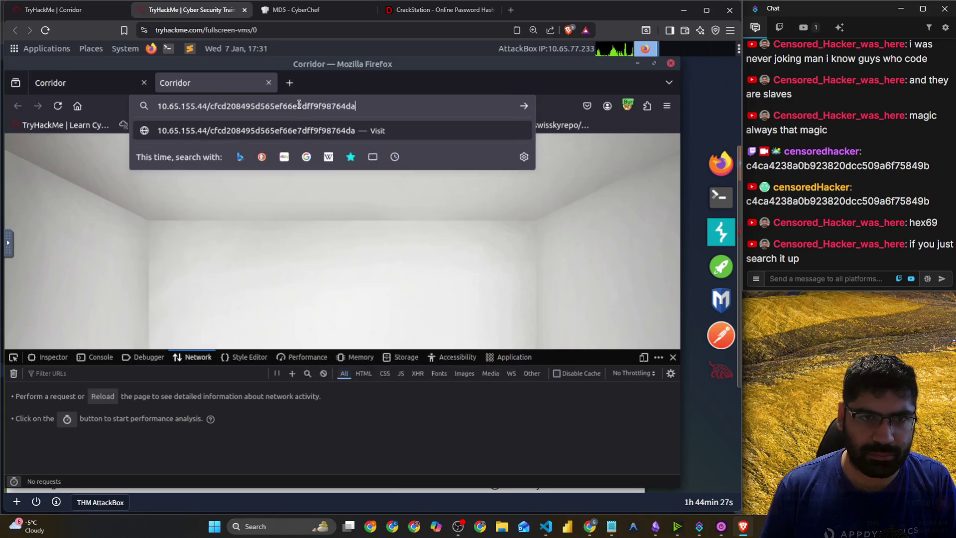
key(Return)
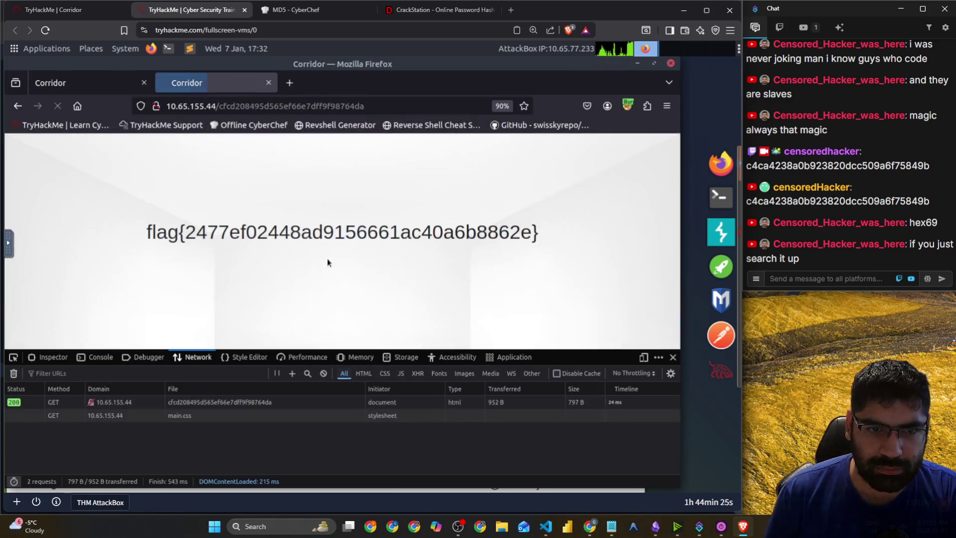
Step: Select and copy the revealed flag
drag(540, 227, 542, 232)
right_click(517, 238)
click(527, 247)
click(97, 9)
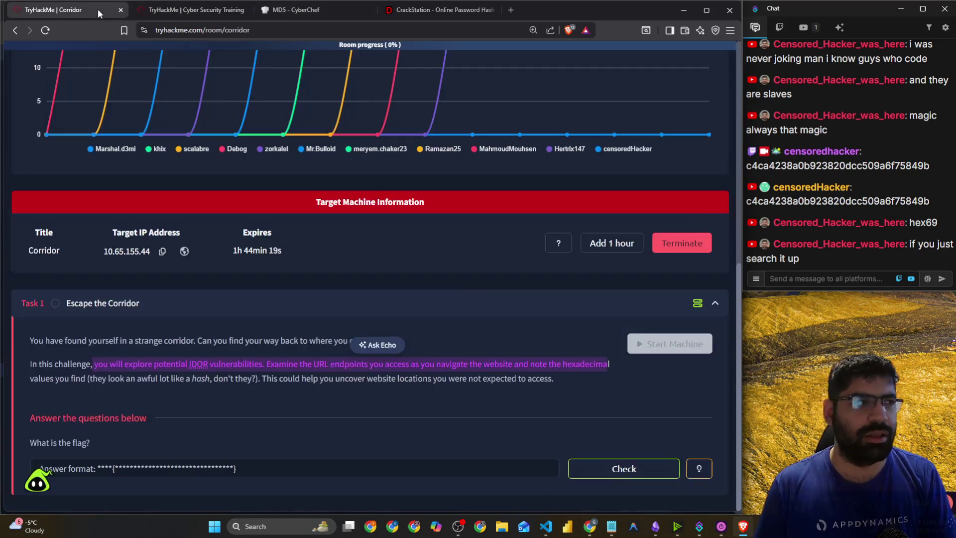
Step: Paste the flag into the room's answer field and submit it
click(244, 464)
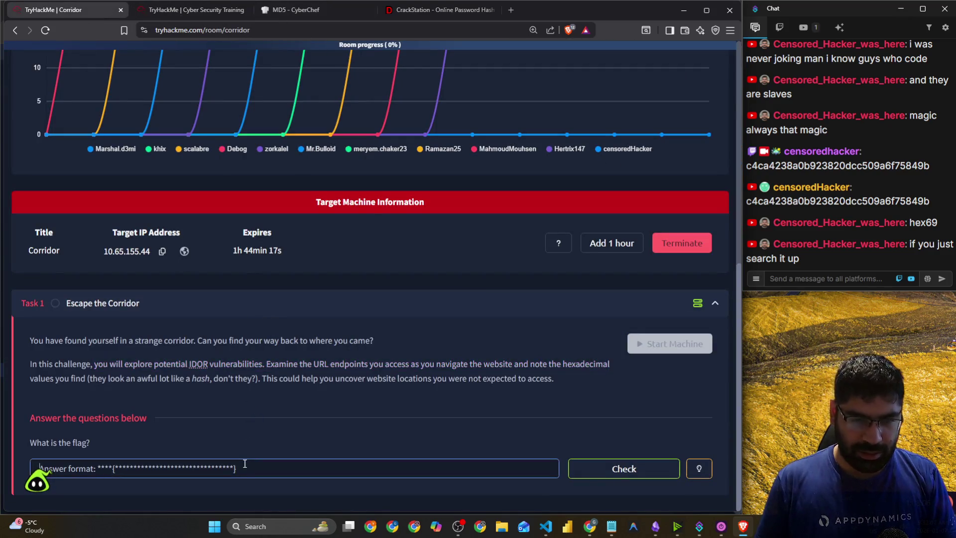
key(ctrl+v)
click(598, 467)
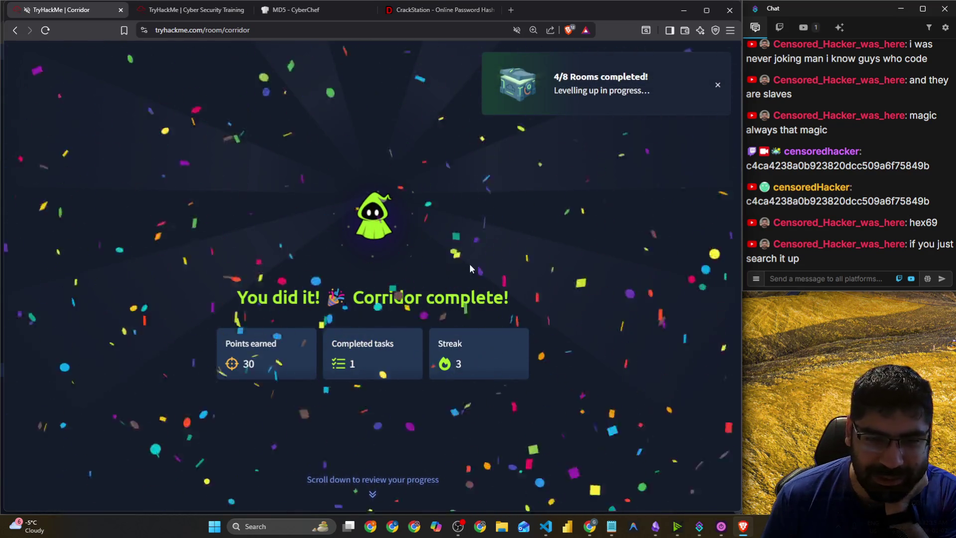
Step: Review the zoomed-in room completion summary, then close the CrackStation tab
scroll(470, 264, down, 2)
scroll(471, 268, up, 4)
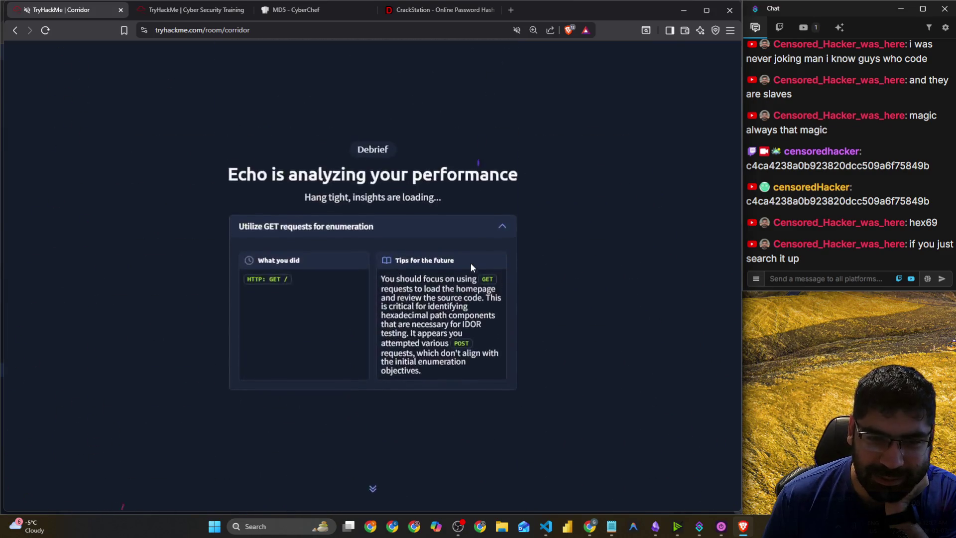
scroll(471, 268, down, 2)
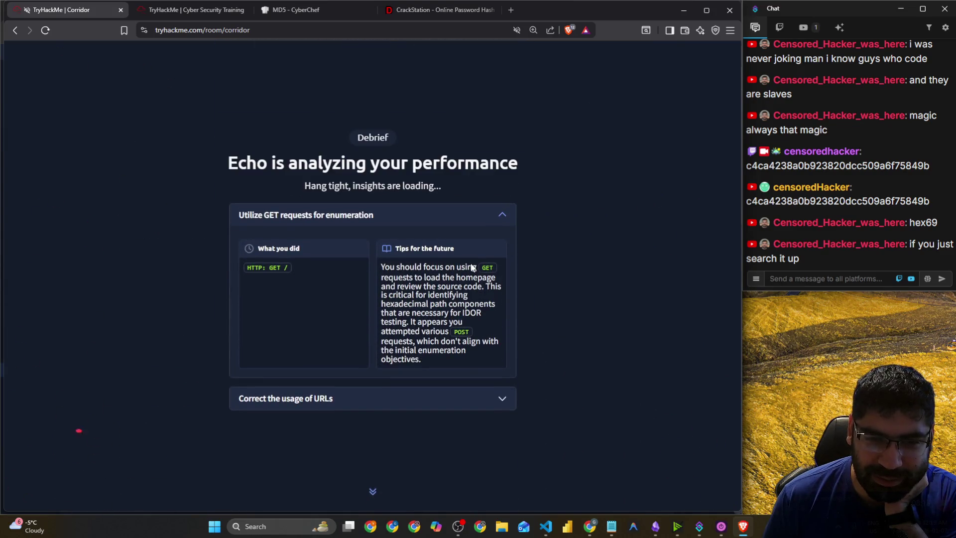
scroll(472, 268, up, 2)
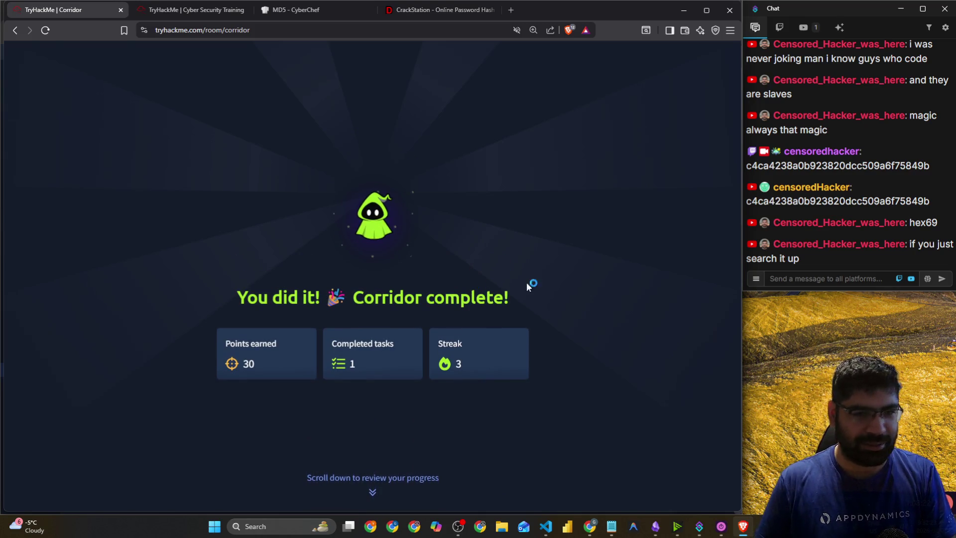
key(ctrl+plus)
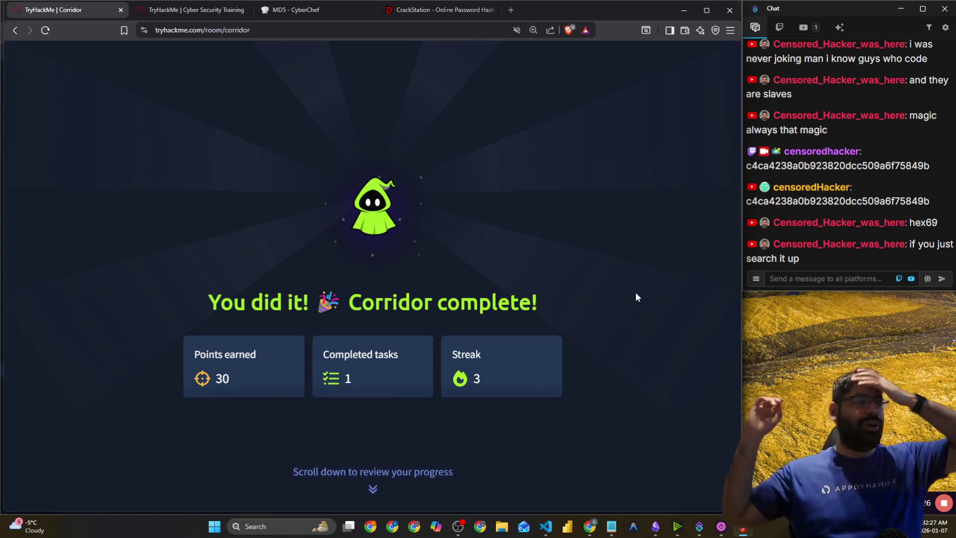
scroll(629, 286, down, 5)
scroll(626, 289, down, 10)
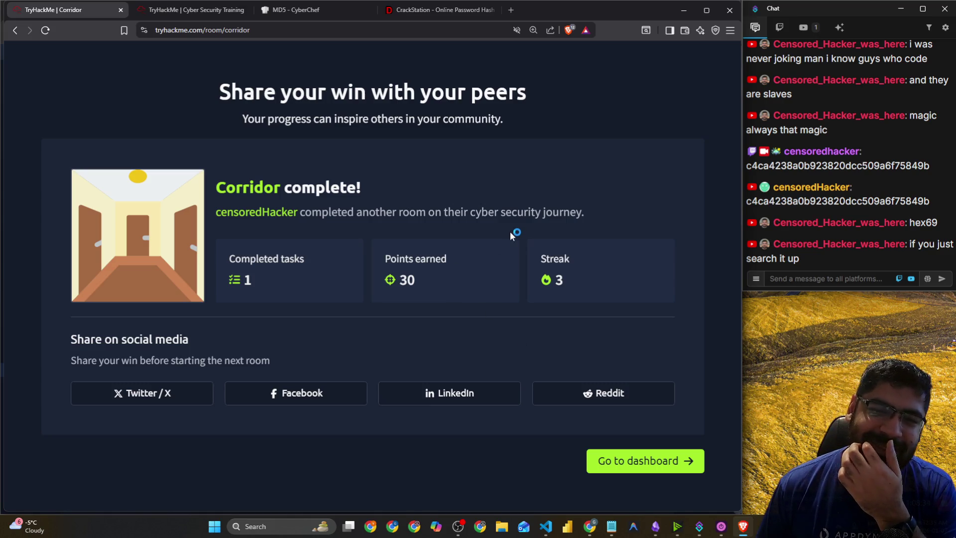
scroll(480, 319, up, 10)
scroll(481, 305, up, 2)
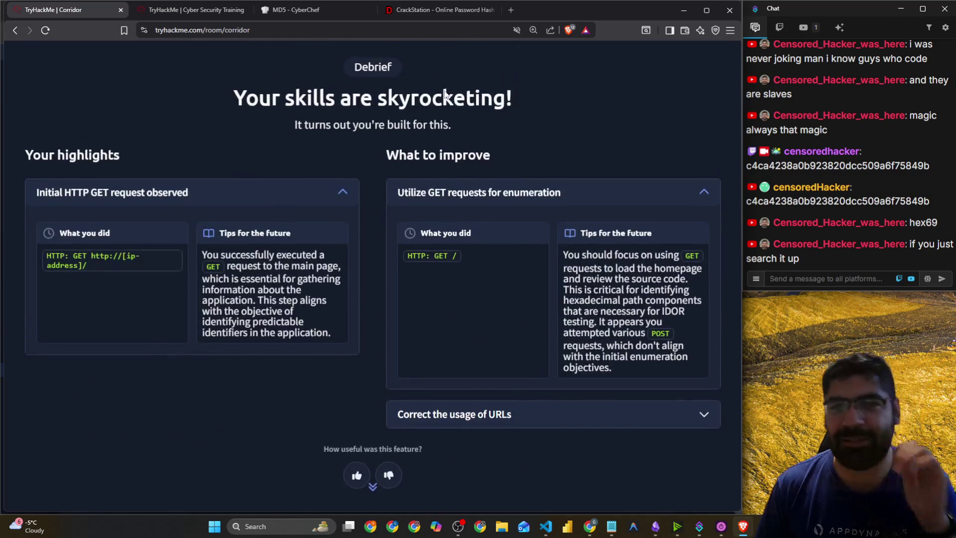
click(496, 10)
key(alt+Tab)
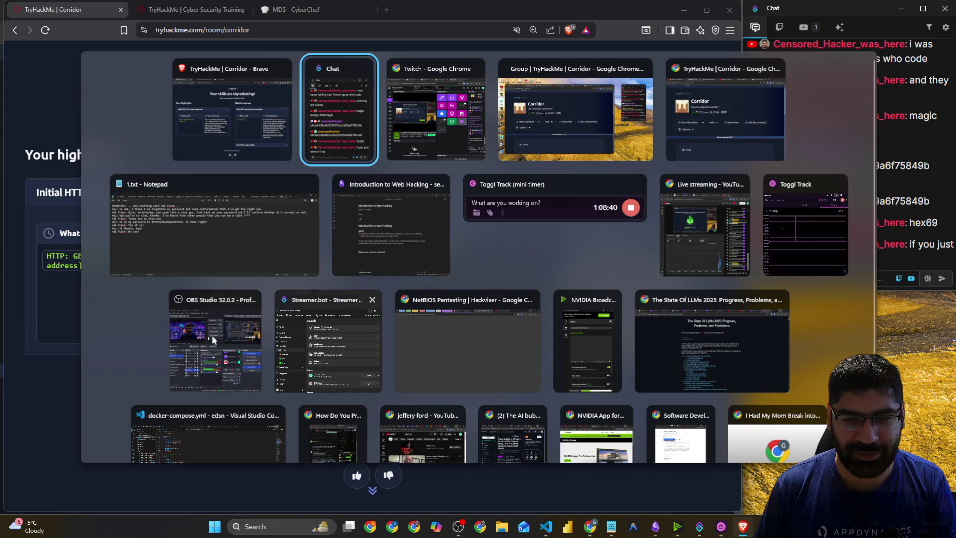
Step: Cut the OBS stream to the webcam scene, then back to screen share with F3
click(237, 345)
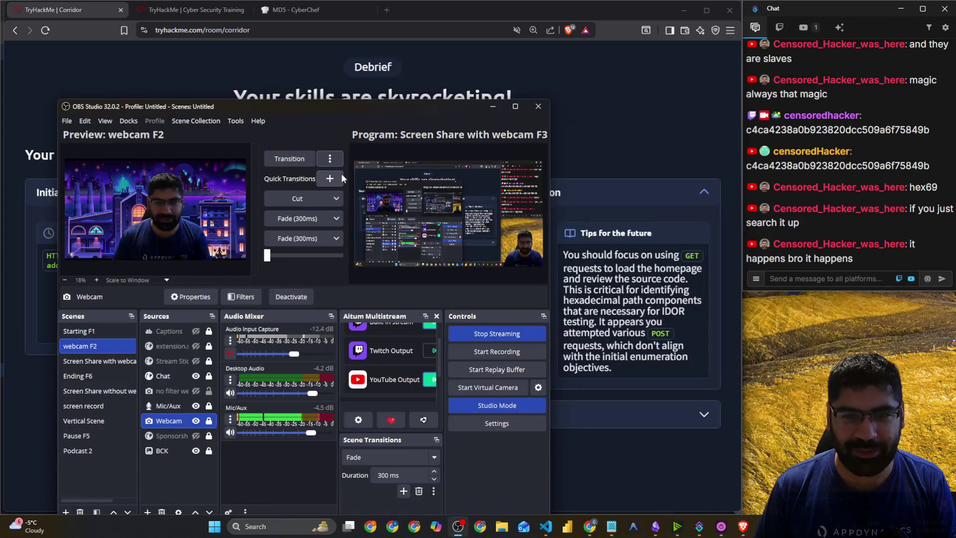
click(294, 154)
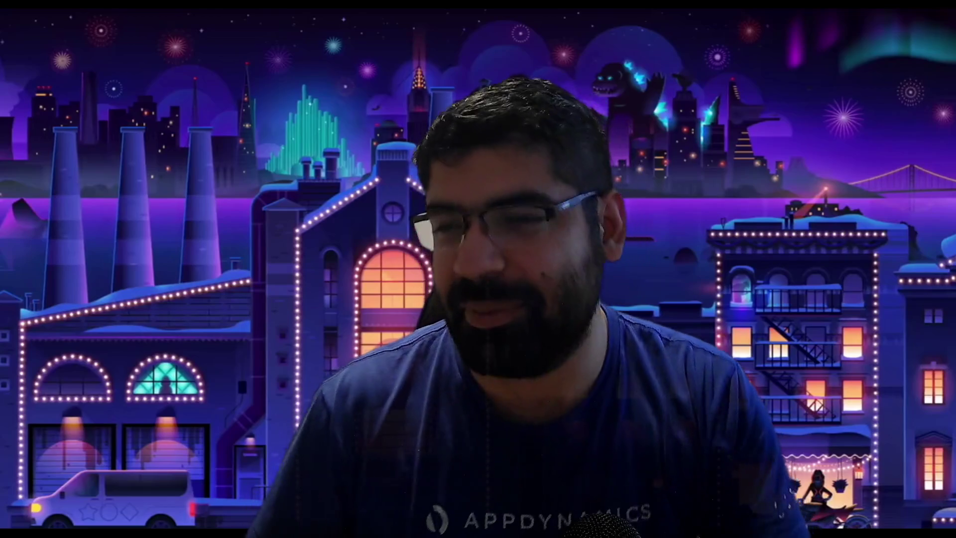
key(F3)
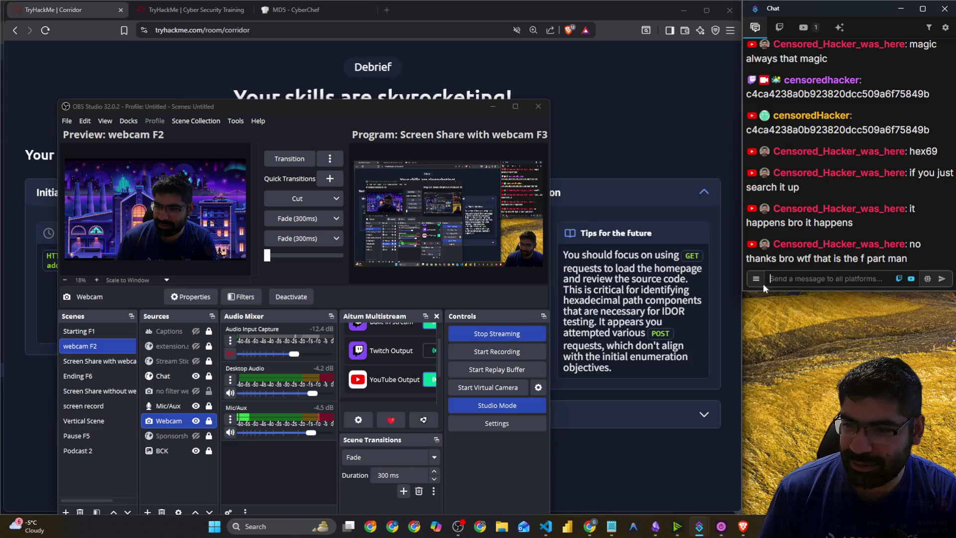
Step: Bring the TryHackMe debrief browser forward and make its window narrower
click(742, 292)
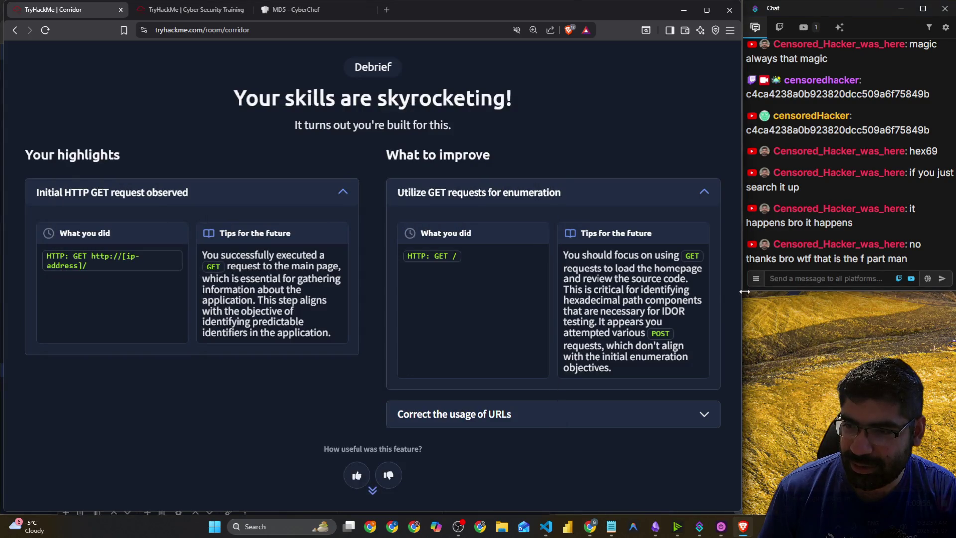
drag(745, 292, 588, 292)
click(784, 285)
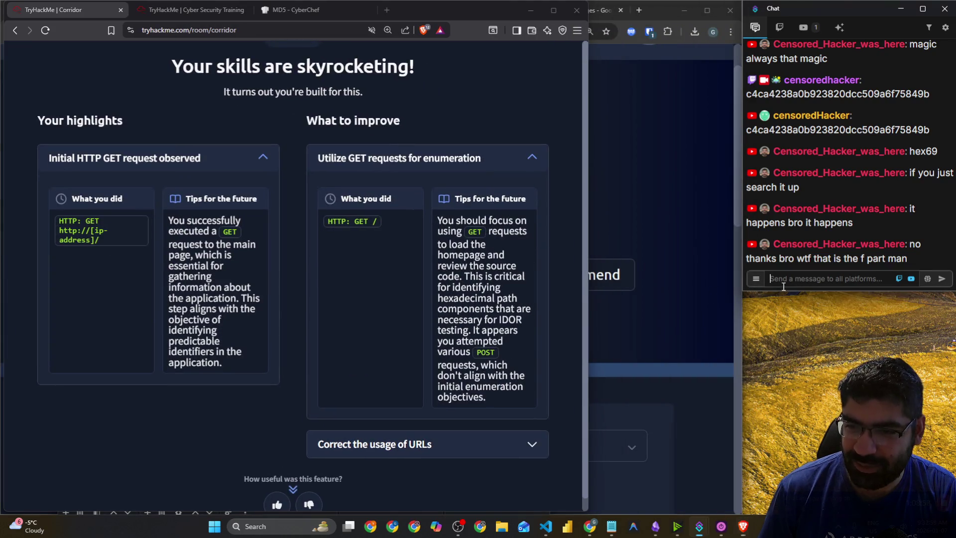
Step: Narrow the Chrome window, raise the Introduction to Web Hacking note, and stretch the chat window across it
drag(737, 294, 393, 296)
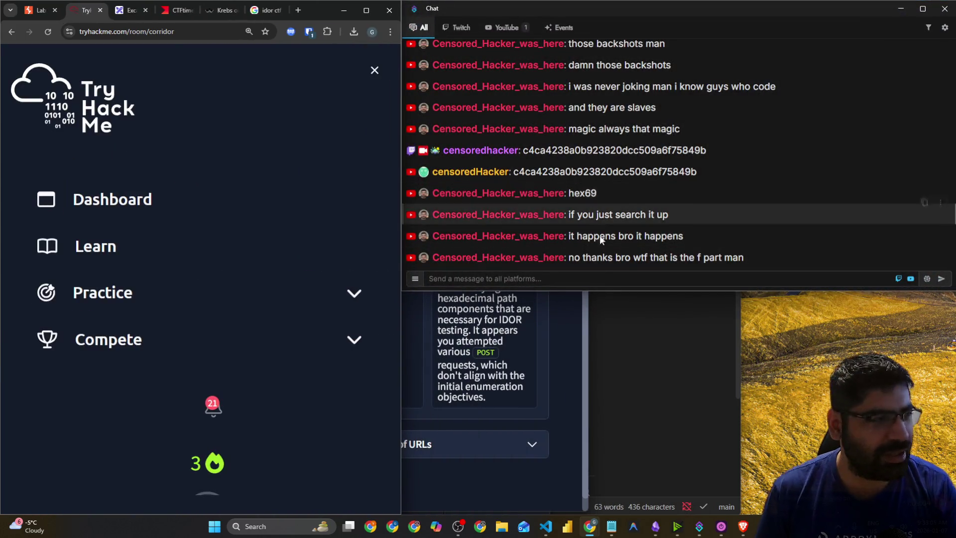
click(600, 296)
click(751, 253)
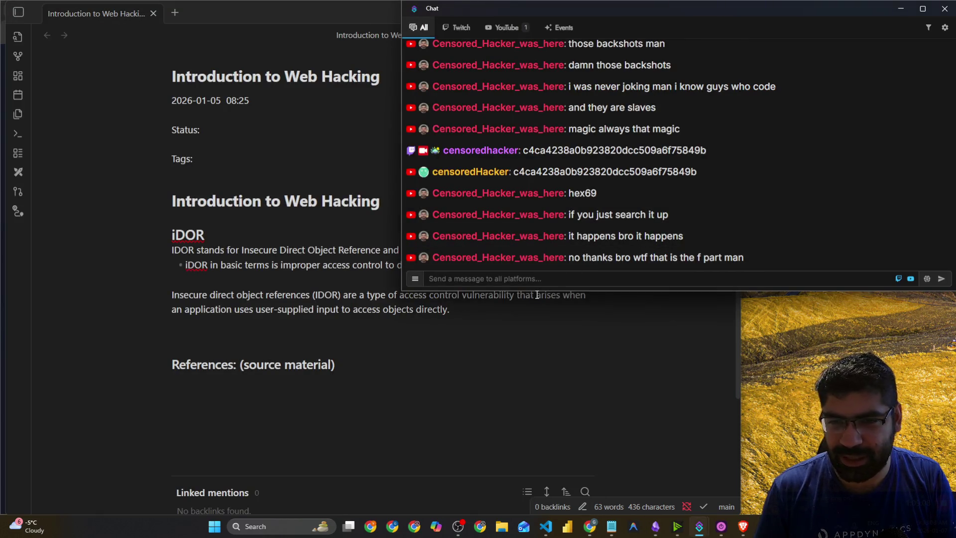
mouse_move(402, 290)
mouse_down()
mouse_move(149, 352)
mouse_move(112, 339)
mouse_up()
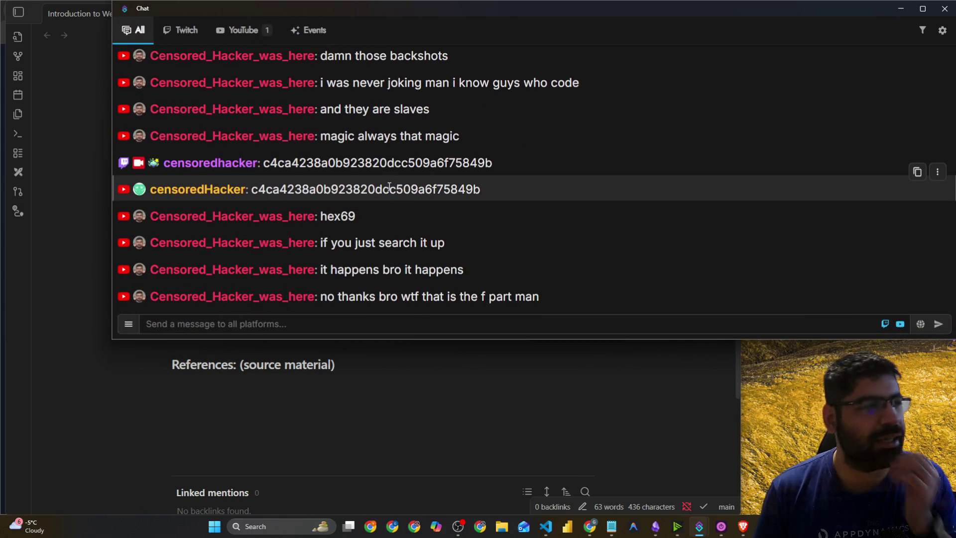
Step: Read through the latest viewer messages in the chat window
scroll(348, 172, down, 1)
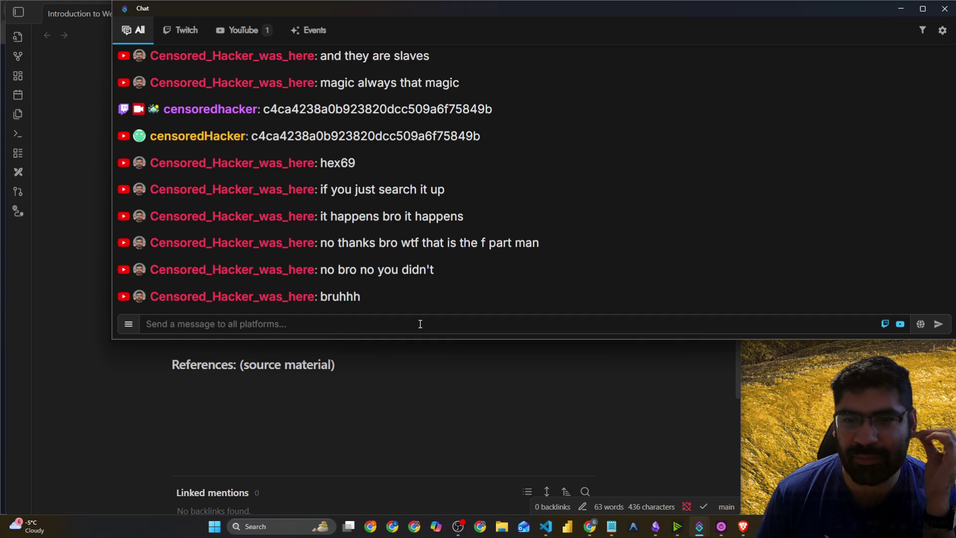
click(420, 323)
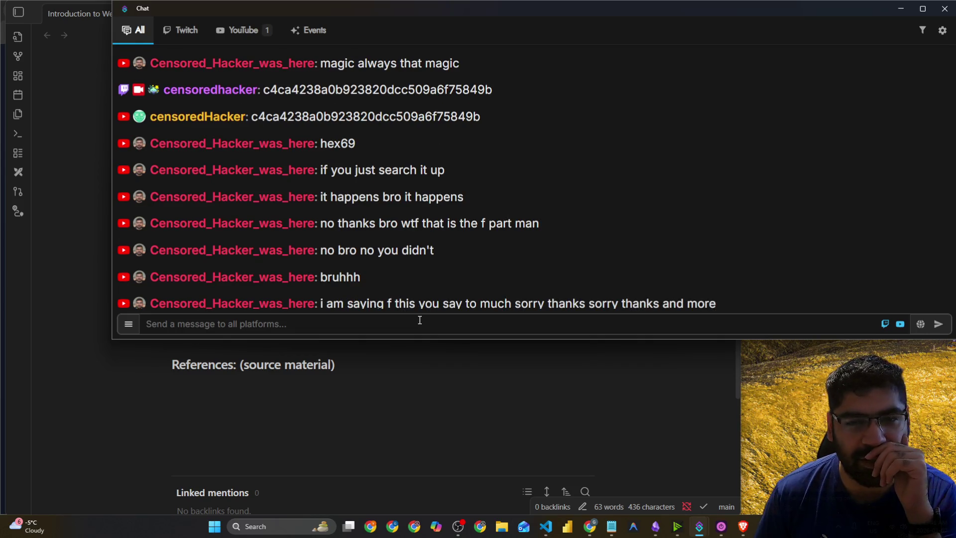
scroll(444, 272, down, 1)
drag(444, 298, 602, 297)
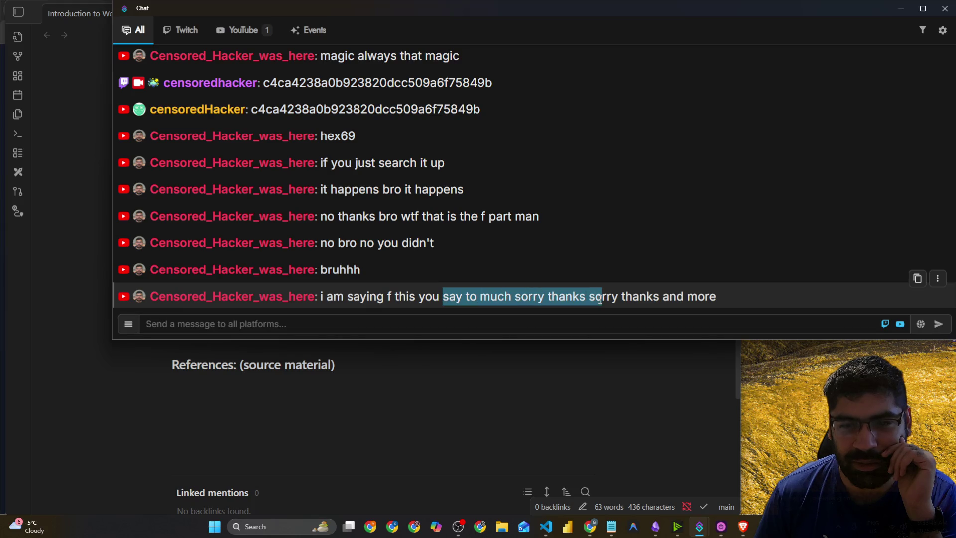
click(573, 322)
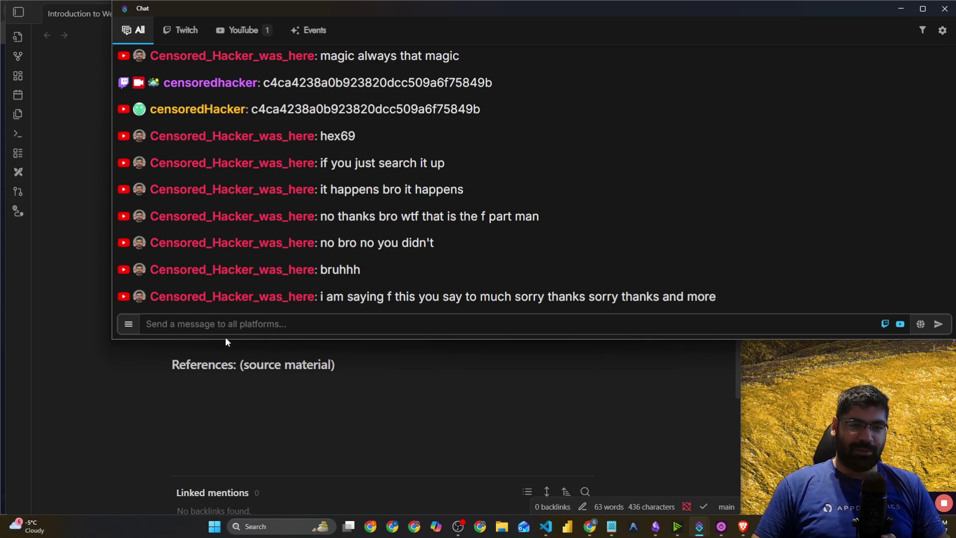
scroll(253, 219, up, 5)
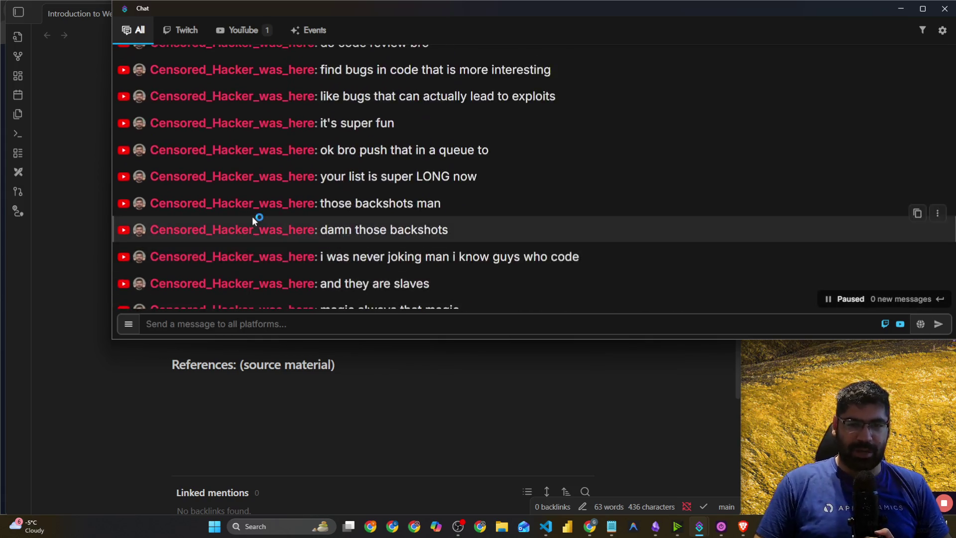
scroll(251, 226, down, 5)
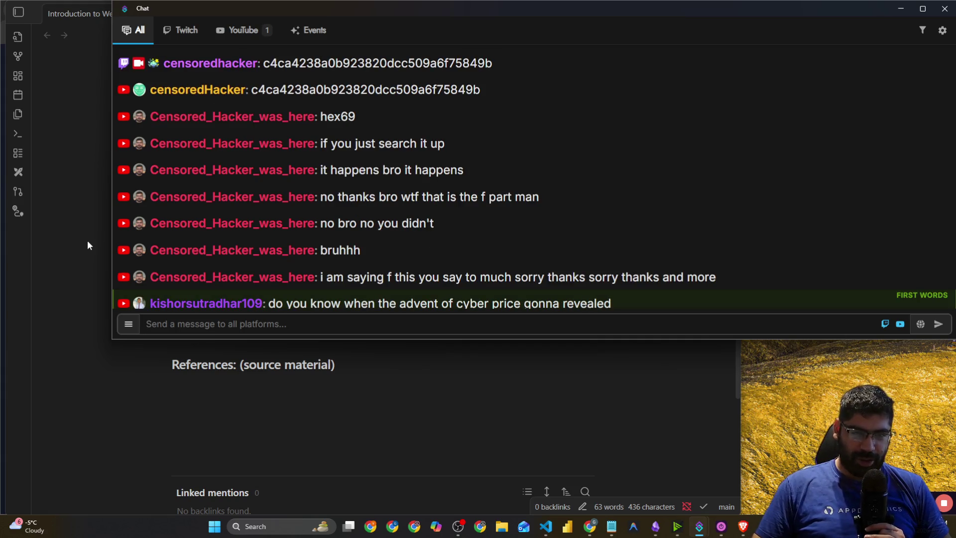
Step: Make the chat window taller and raise the Introduction to Web Hacking note
drag(377, 343, 376, 350)
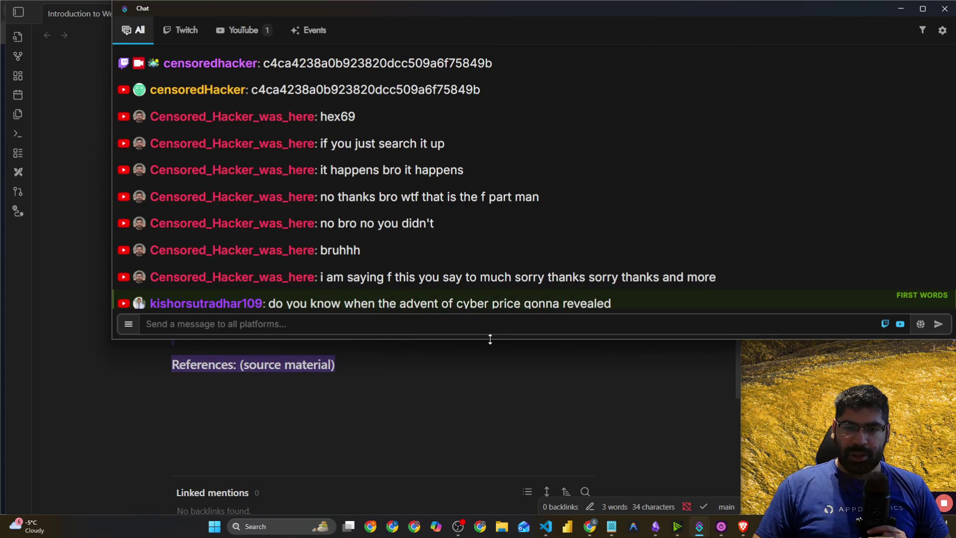
drag(488, 338, 486, 376)
click(28, 253)
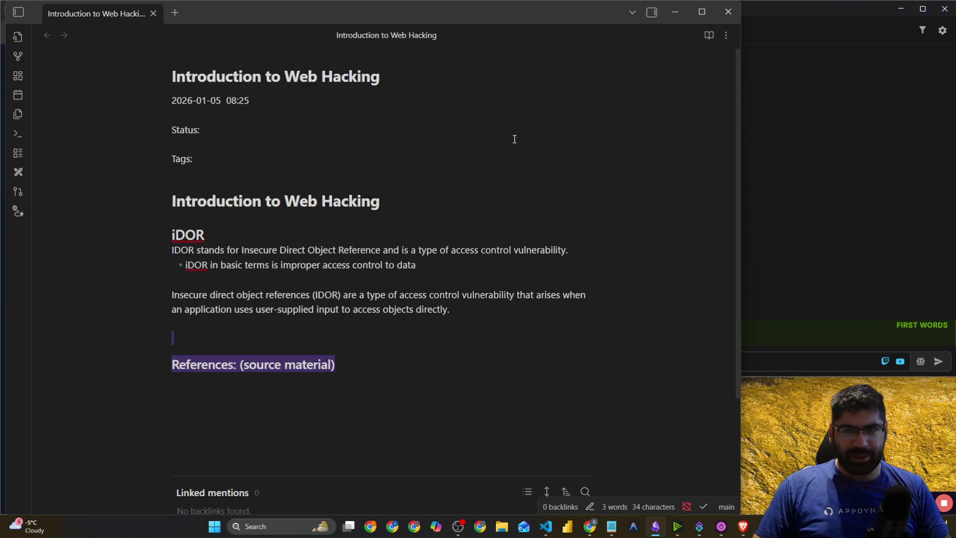
Step: Tuck away the web hacking note, widen the TryHackMe window and search 'tryhackme advent of cyber prize'
click(674, 12)
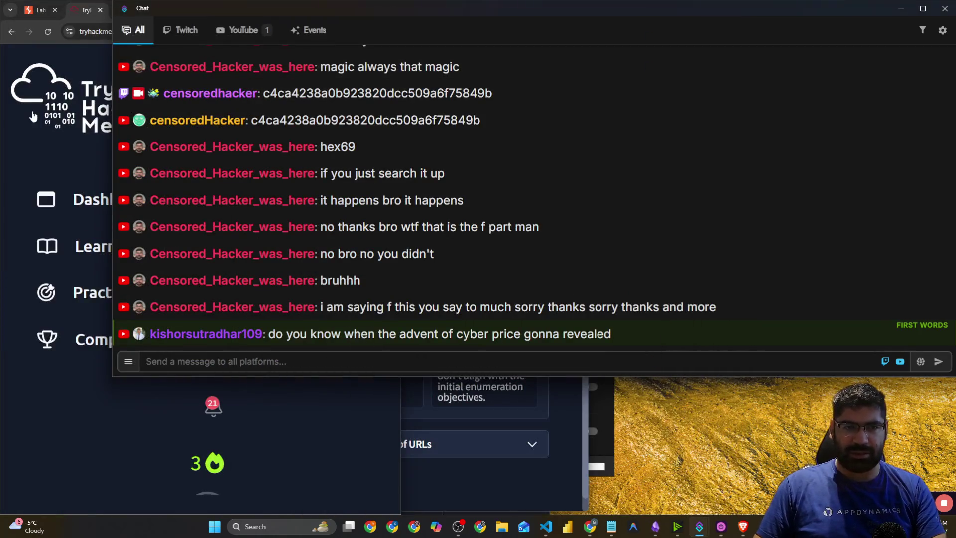
click(157, 64)
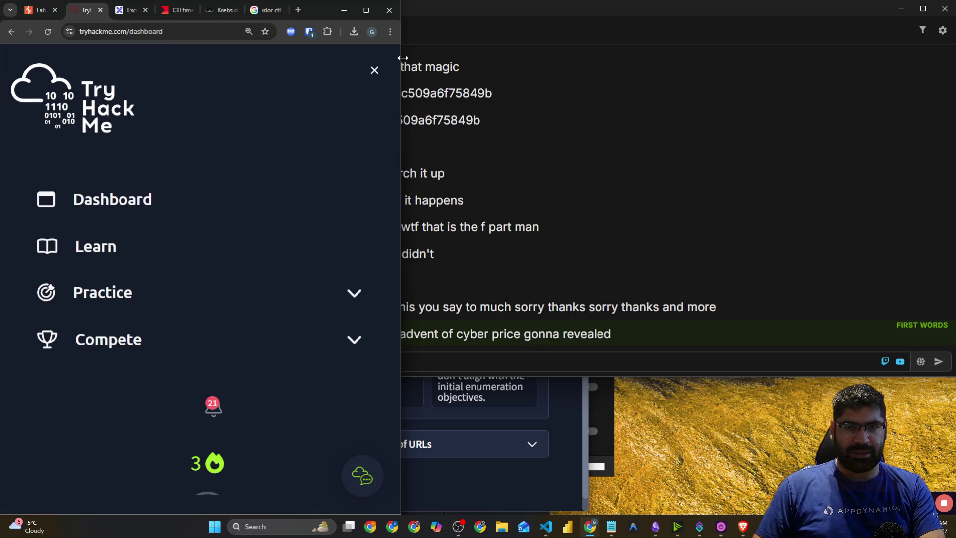
drag(402, 61, 850, 61)
click(321, 34)
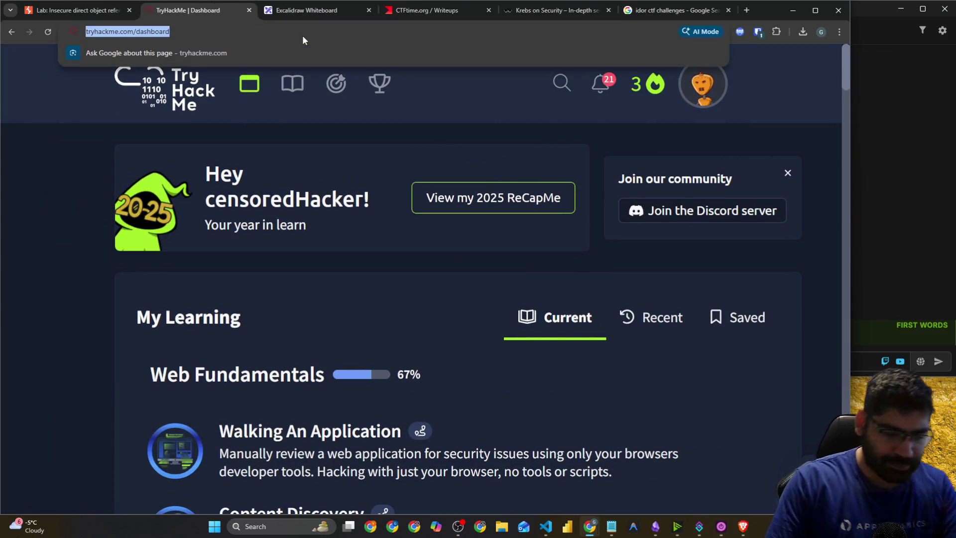
text(tryhackme)
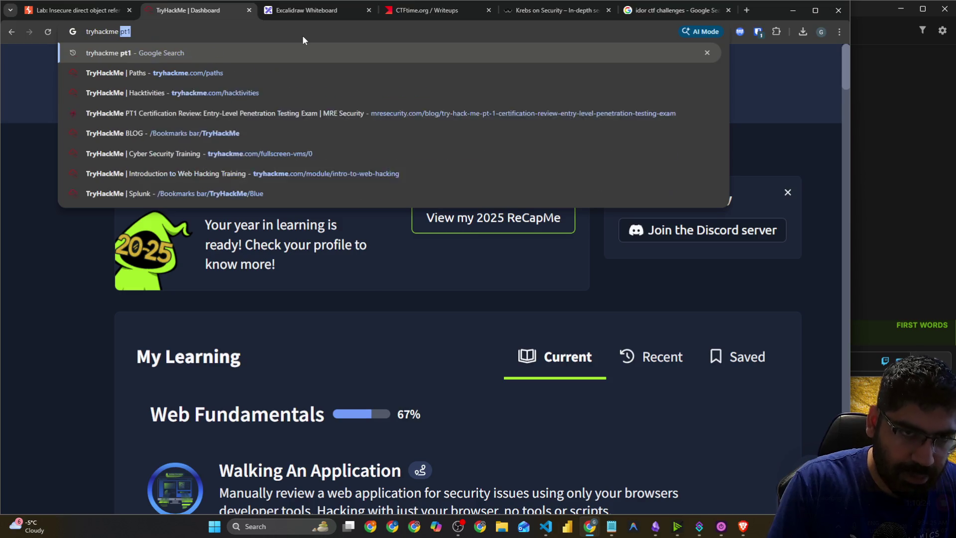
text( advent of cyb)
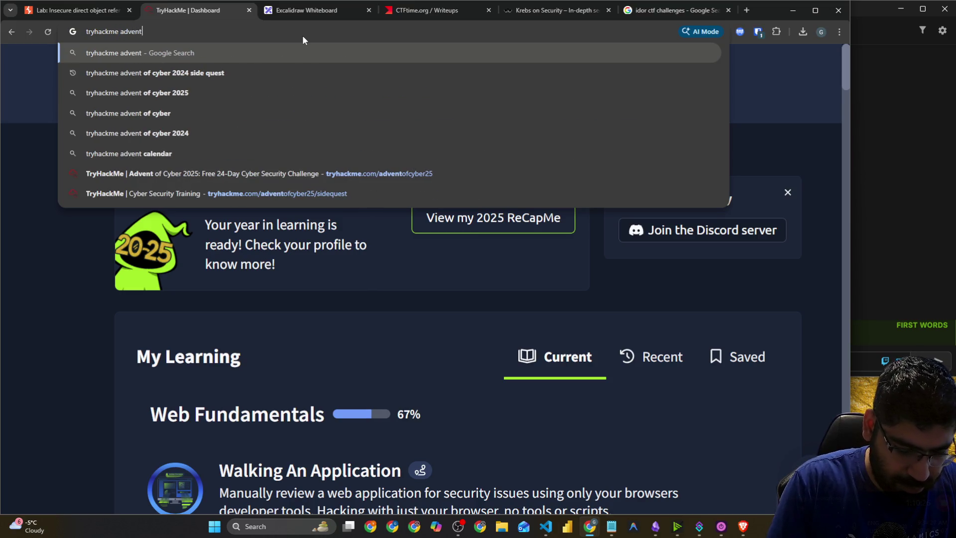
text(er prize)
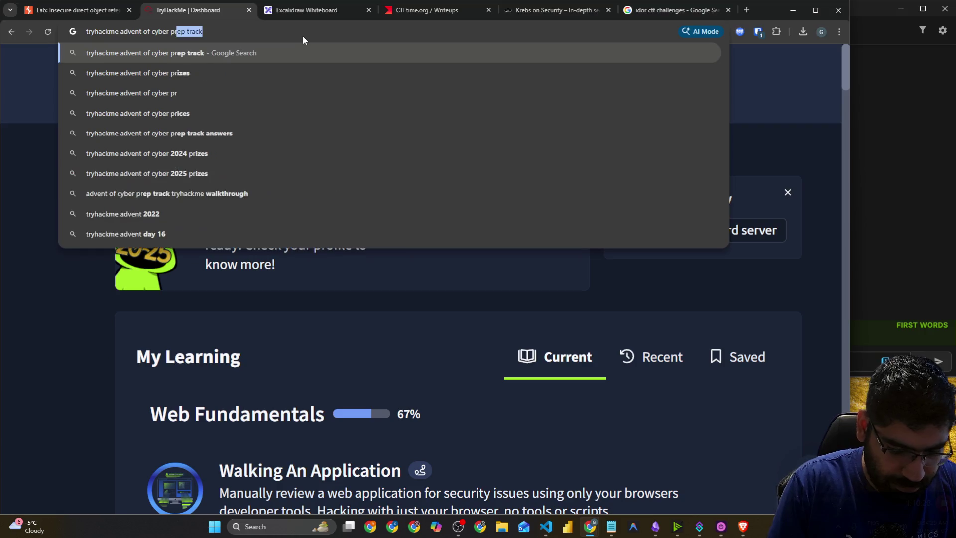
key(Return)
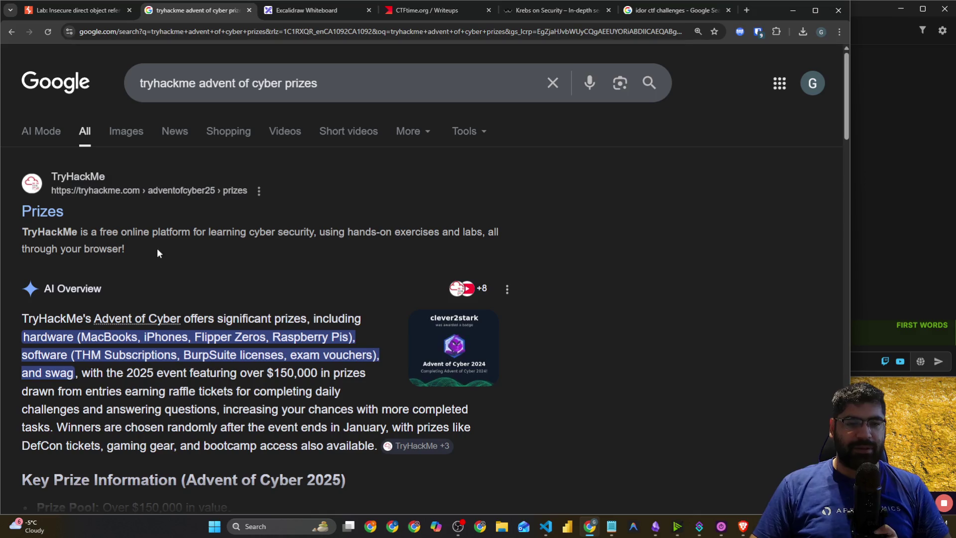
Step: Open the TryHackMe Prizes result and scroll down to the AWS & Azure card and back up
click(62, 218)
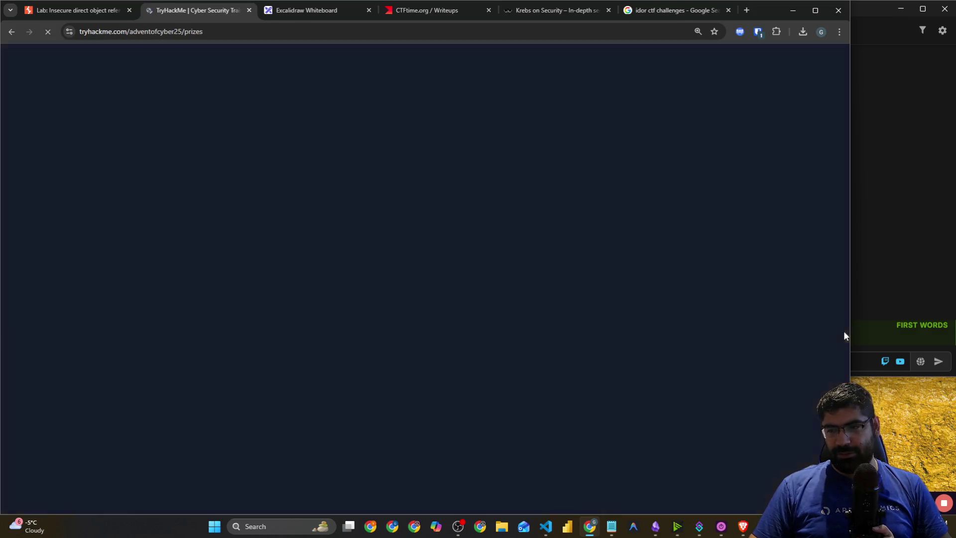
click(858, 362)
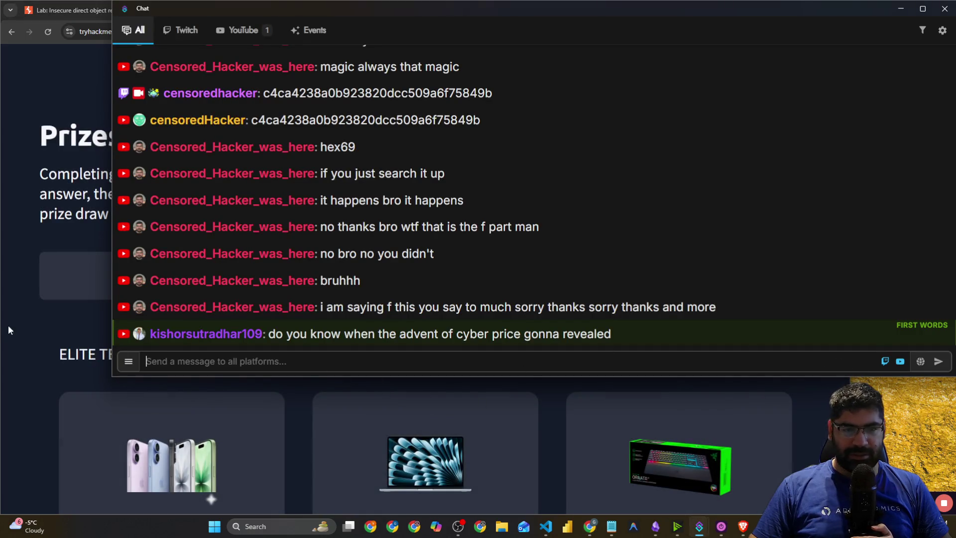
click(7, 325)
scroll(412, 255, down, 10)
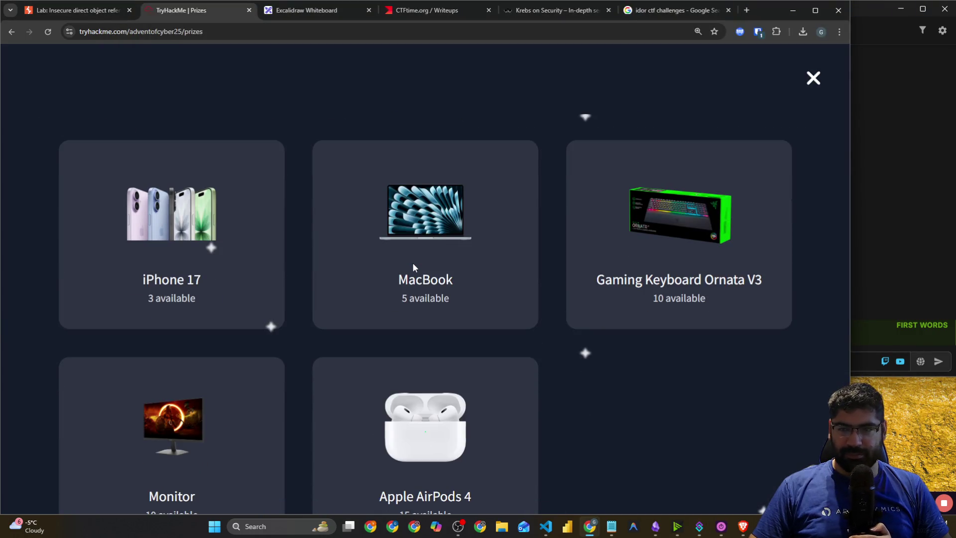
scroll(445, 271, down, 10)
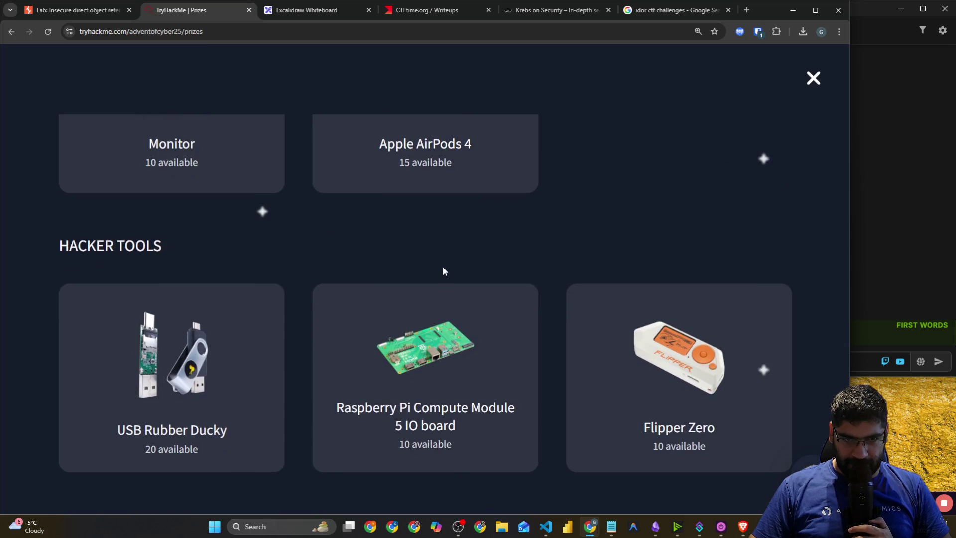
scroll(443, 266, down, 15)
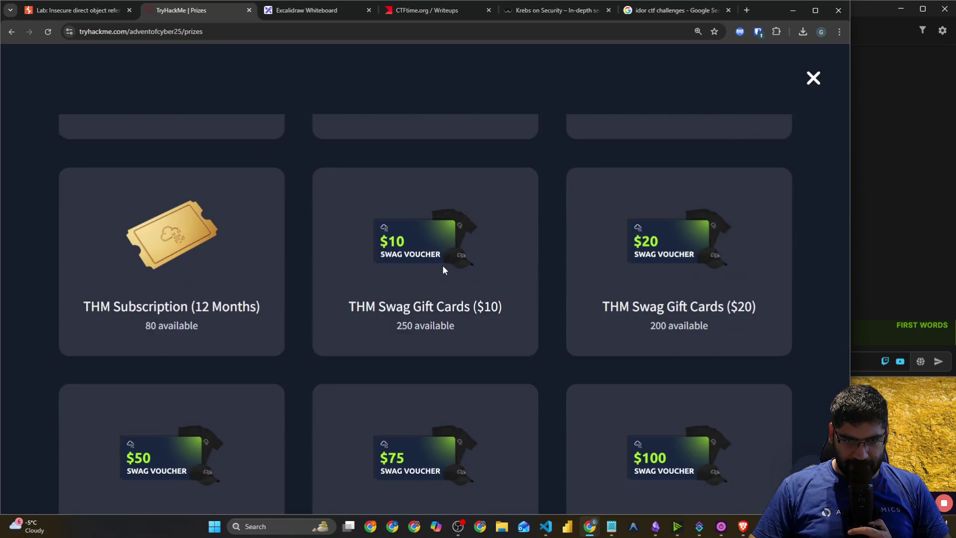
scroll(442, 264, down, 4)
scroll(440, 262, up, 20)
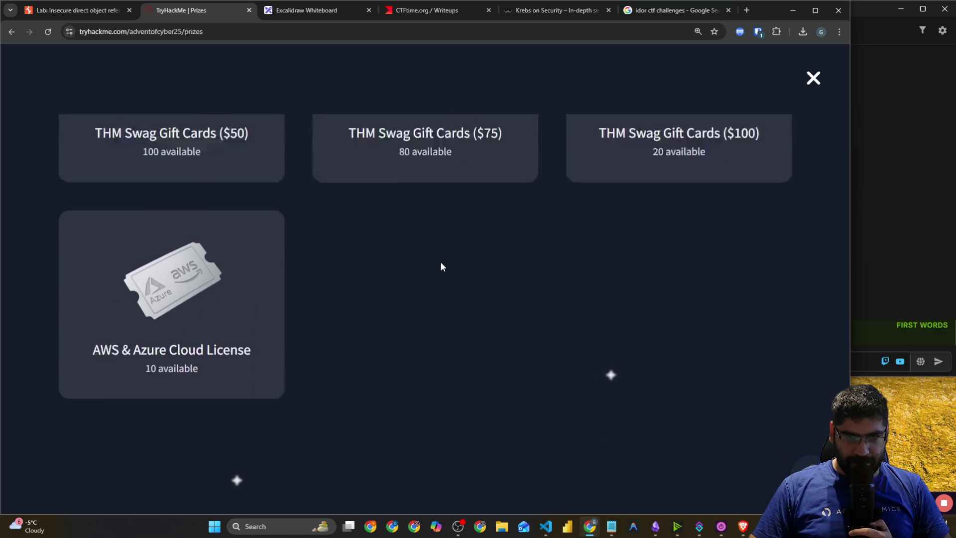
scroll(398, 219, up, 15)
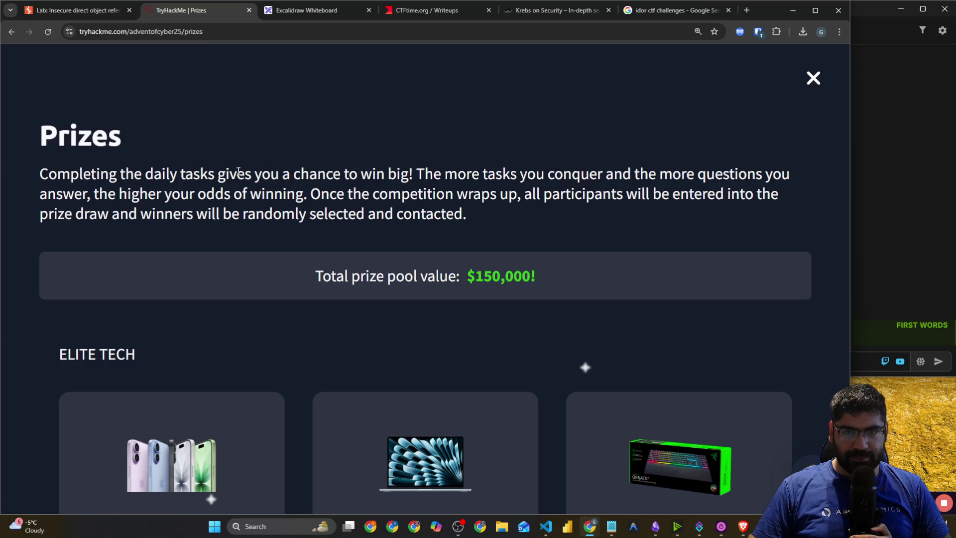
click(809, 80)
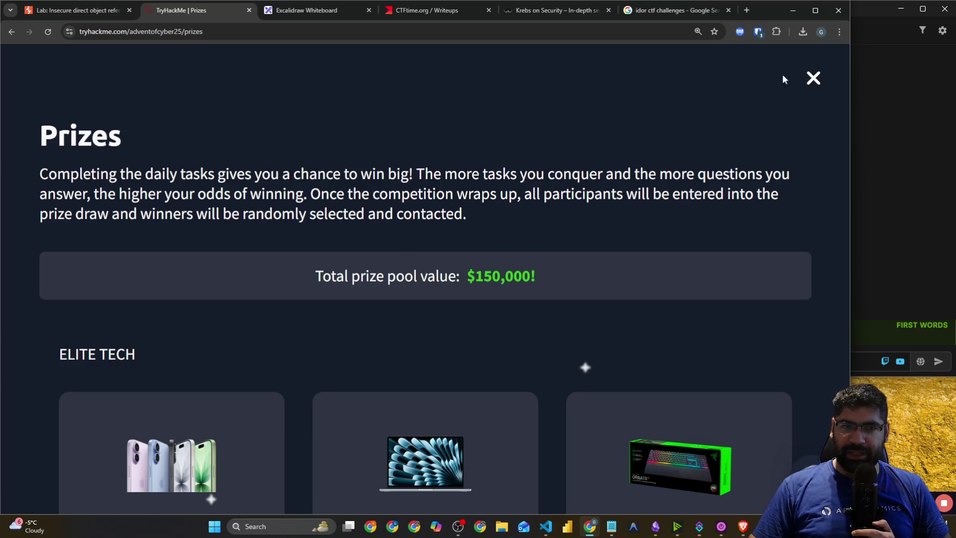
Step: Scroll through the Advent of Cyber 25 landing page looking for prize mentions
scroll(239, 157, down, 10)
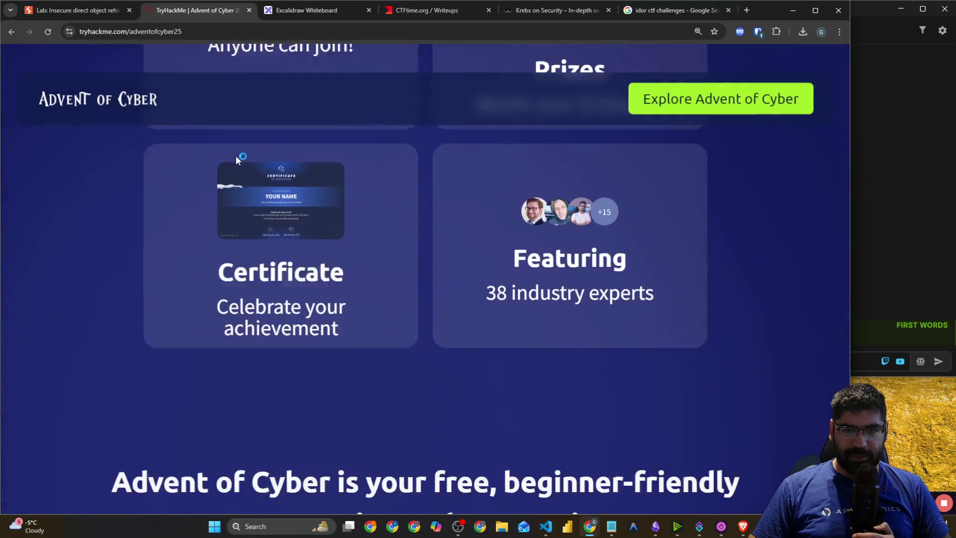
scroll(340, 216, down, 6)
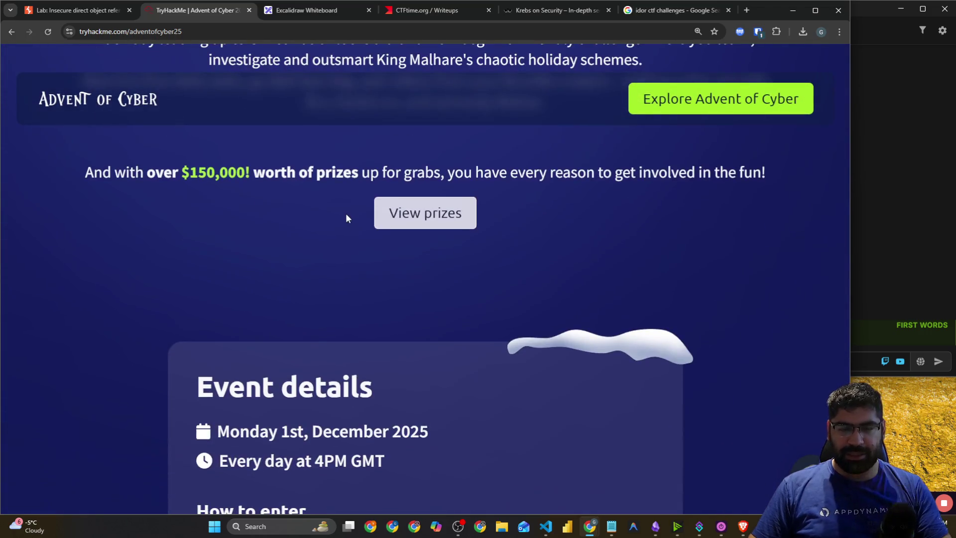
drag(342, 173, 524, 174)
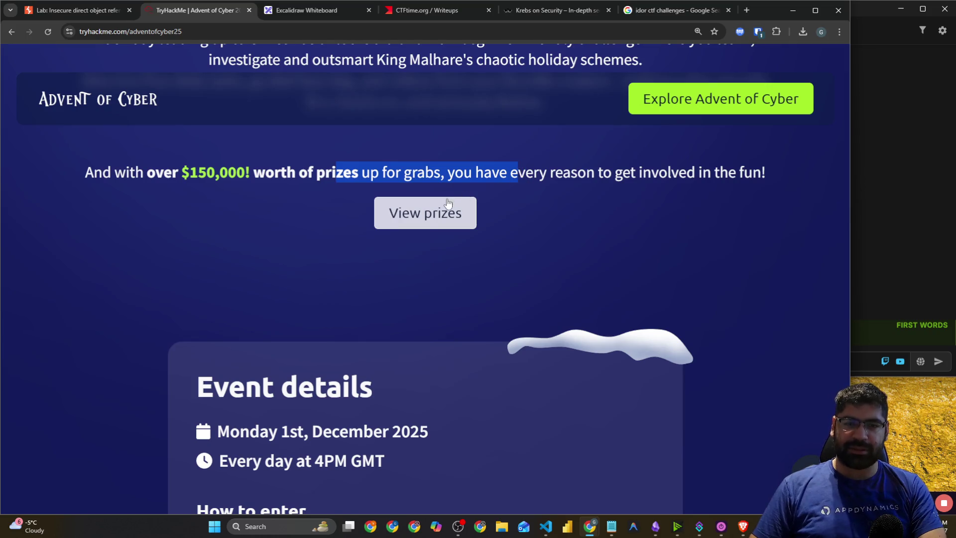
scroll(416, 241, down, 5)
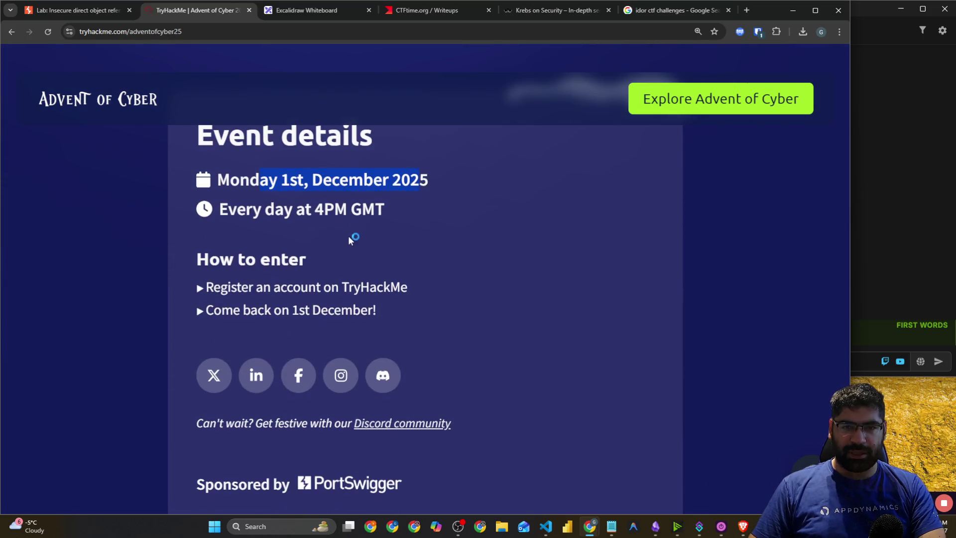
scroll(348, 237, down, 4)
scroll(321, 231, up, 3)
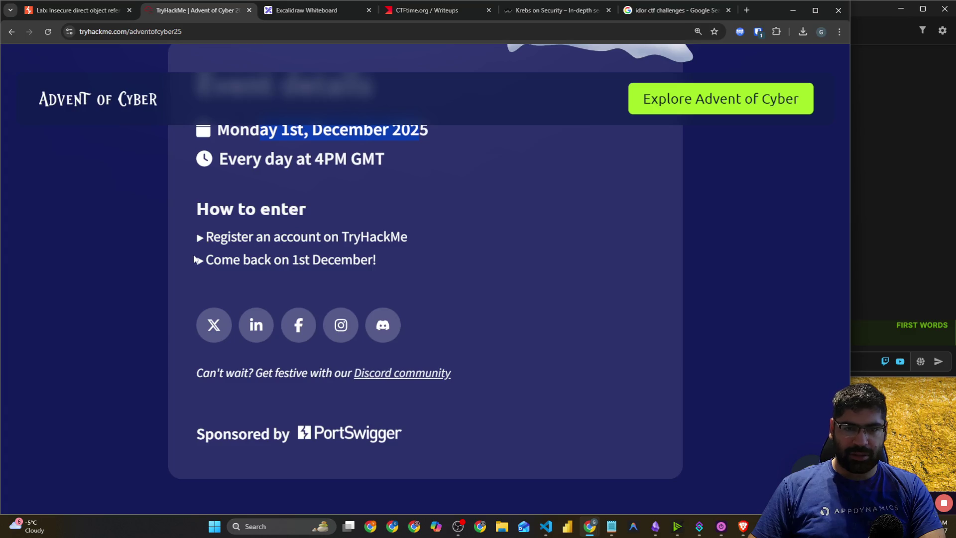
scroll(366, 263, down, 15)
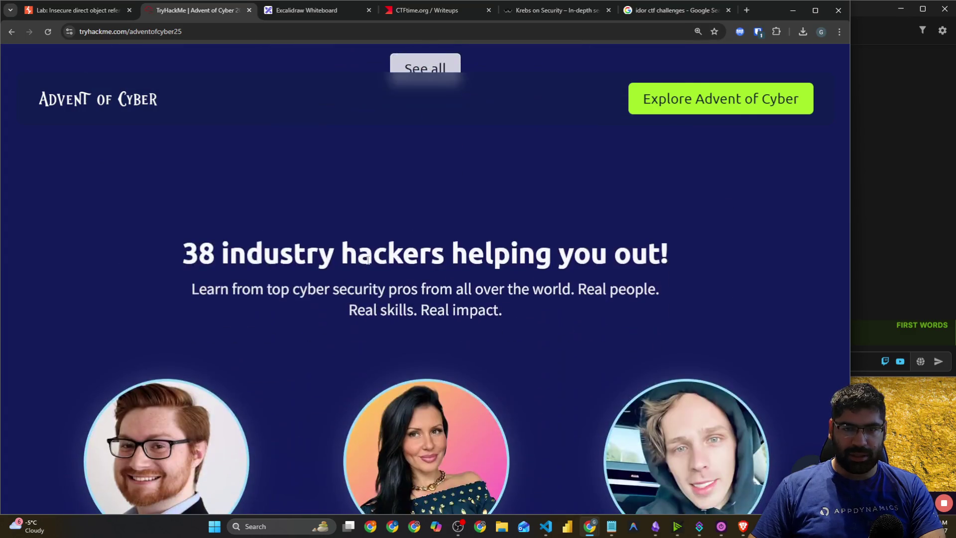
scroll(367, 259, up, 8)
scroll(367, 258, down, 12)
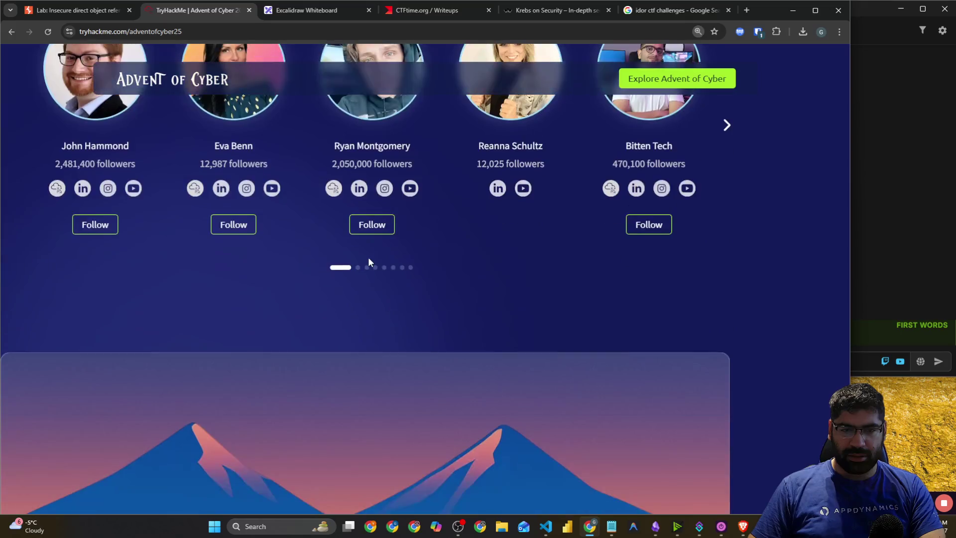
scroll(368, 257, down, 12)
Step: Zoom the page out and find 'prizes' on it with Ctrl+F
key(ctrl+minus)
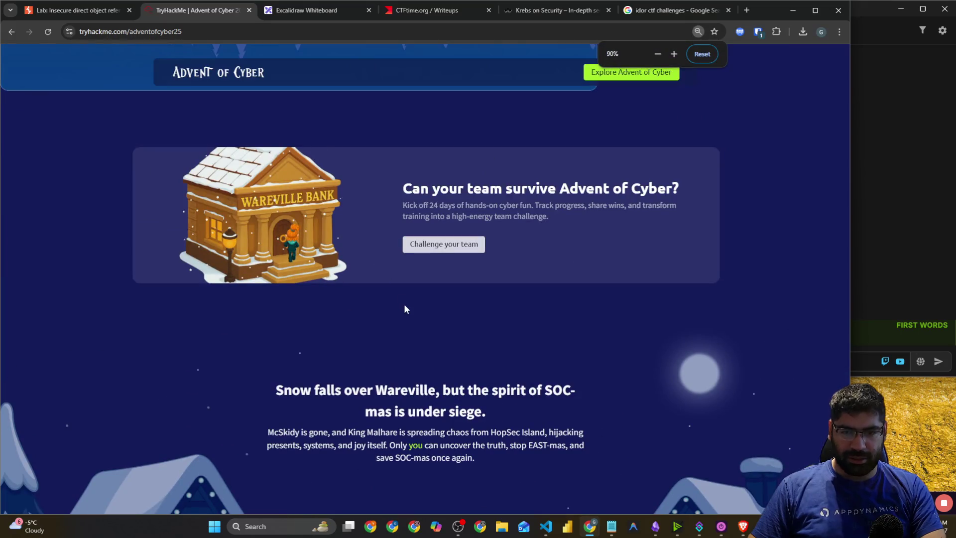
key(ctrl+f)
text(prix)
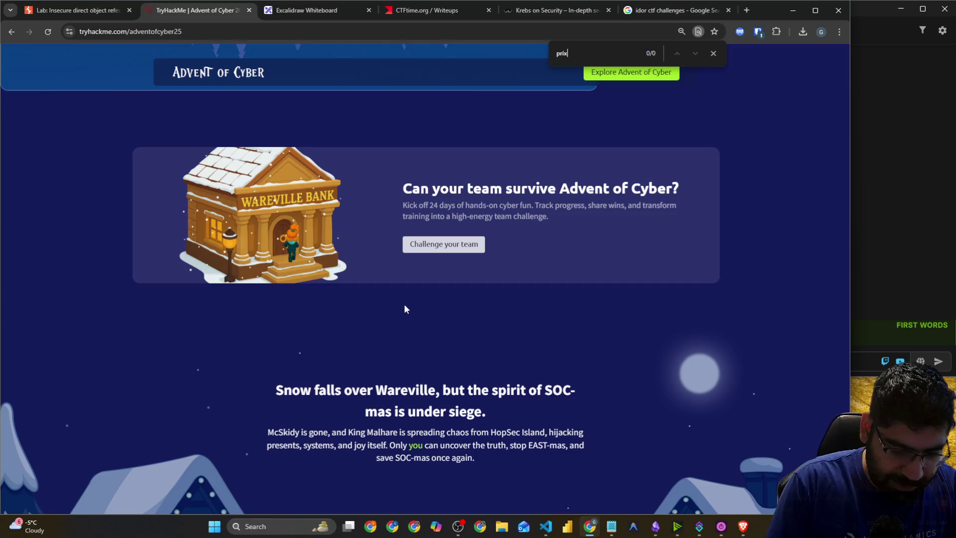
key(BackSpace)
text(zes)
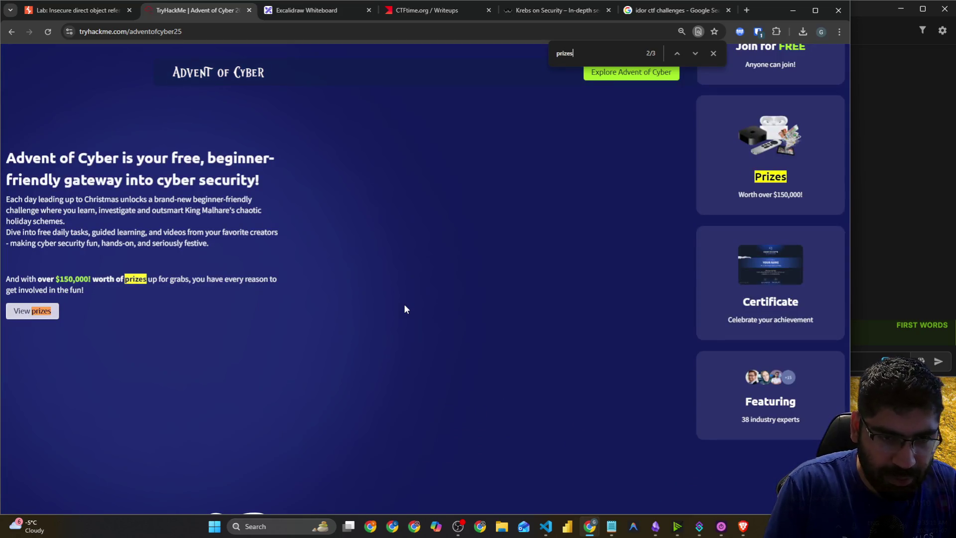
scroll(507, 243, up, 1)
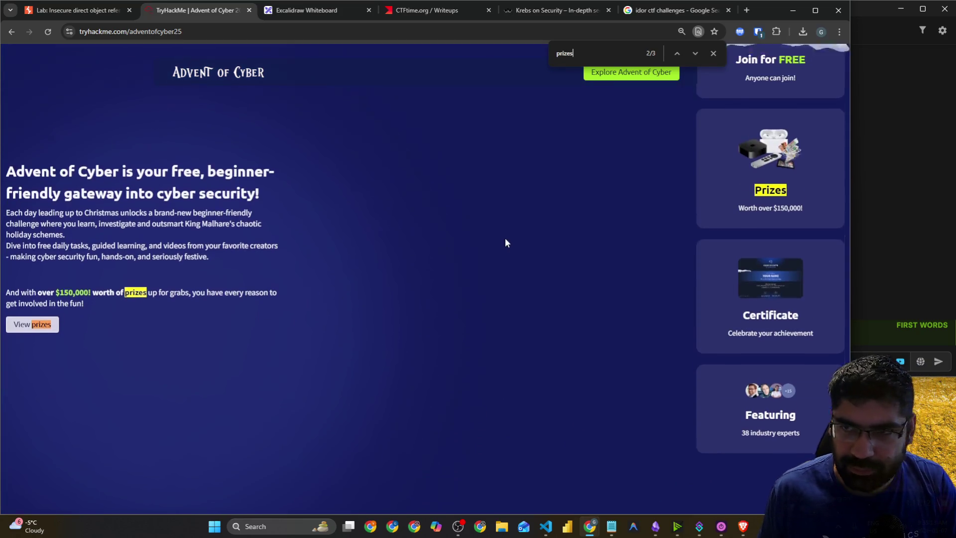
scroll(508, 239, up, 10)
scroll(515, 236, down, 13)
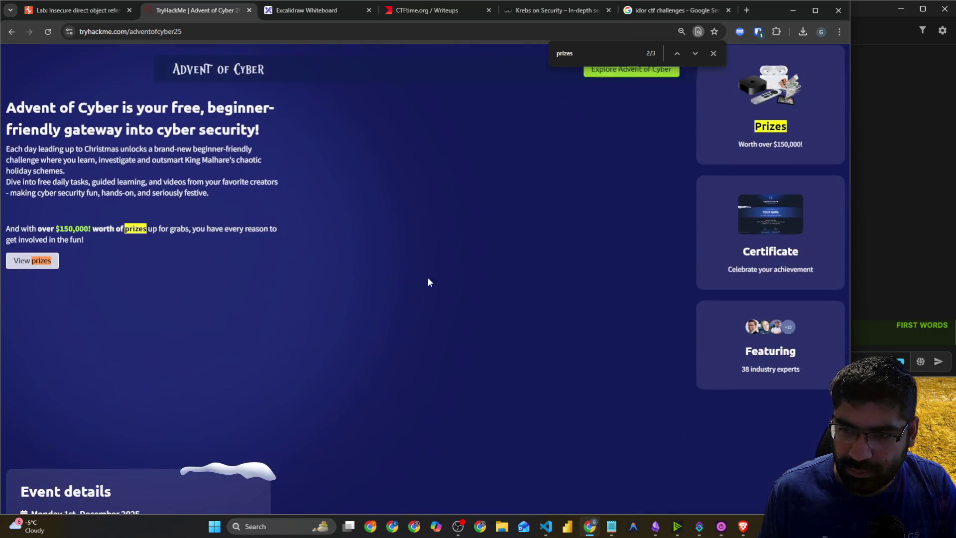
Step: Open View prizes, zoom out to 80% to scan the prize cards, then return to the landing page
click(31, 260)
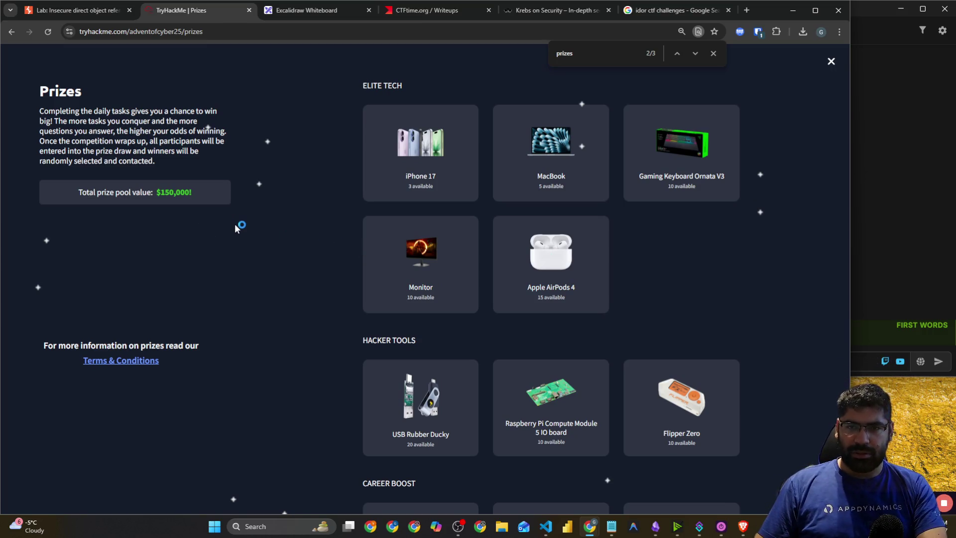
key(ctrl+minus)
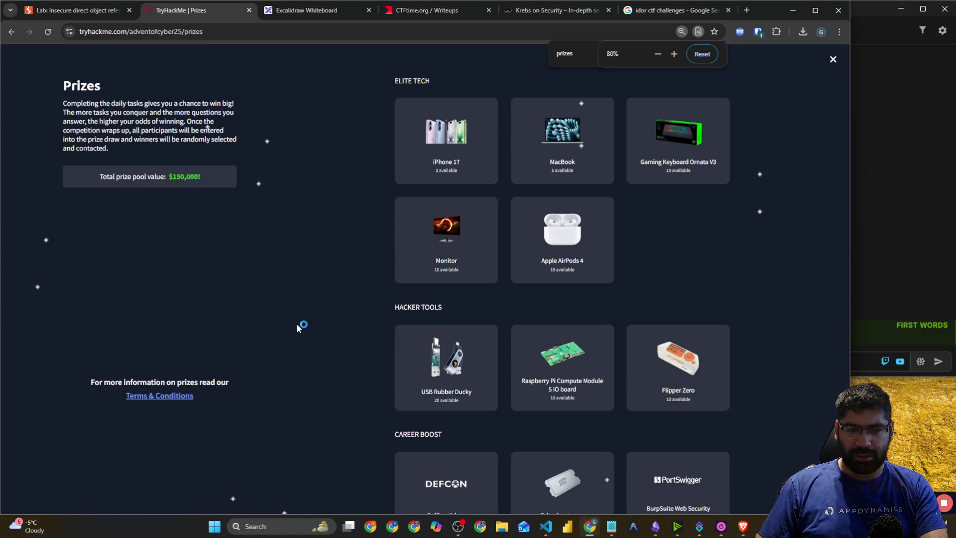
scroll(555, 368, down, 4)
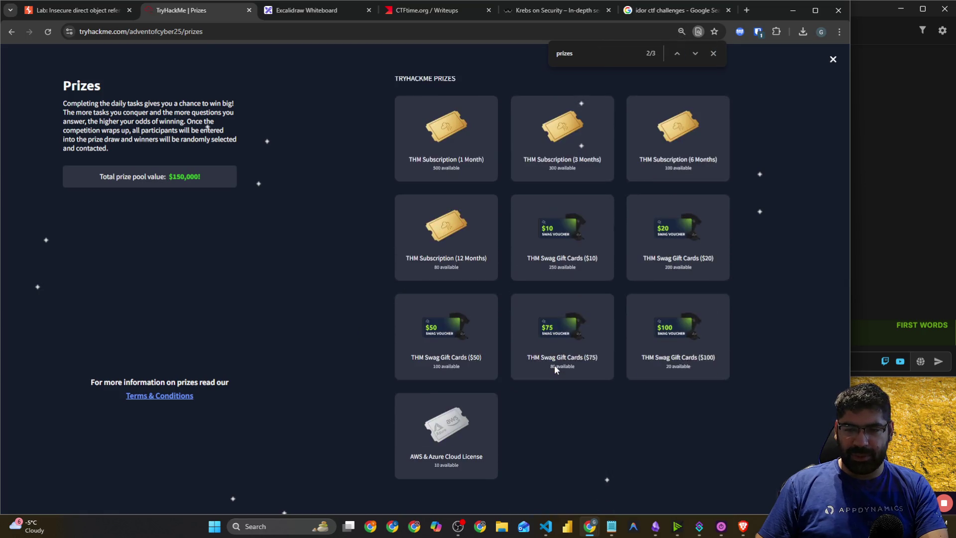
scroll(525, 326, up, 10)
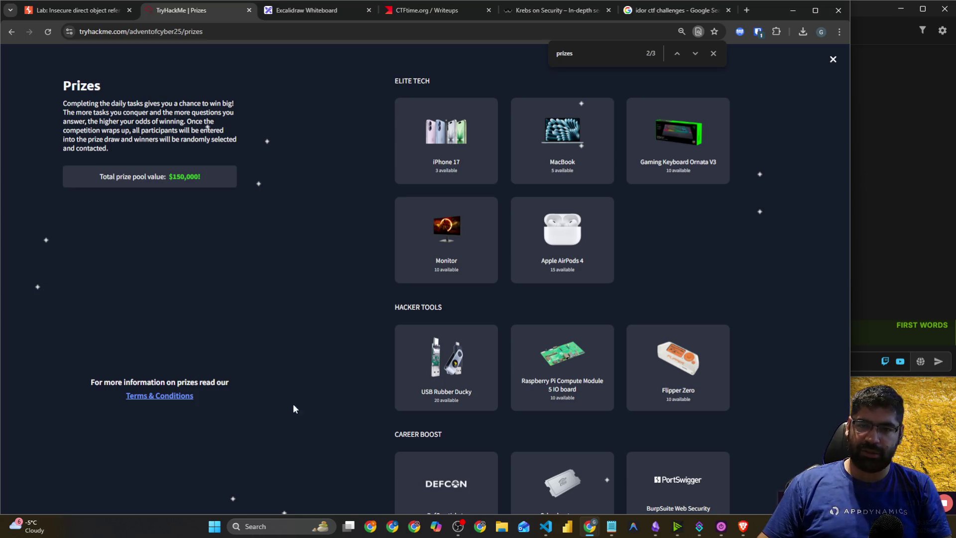
click(11, 34)
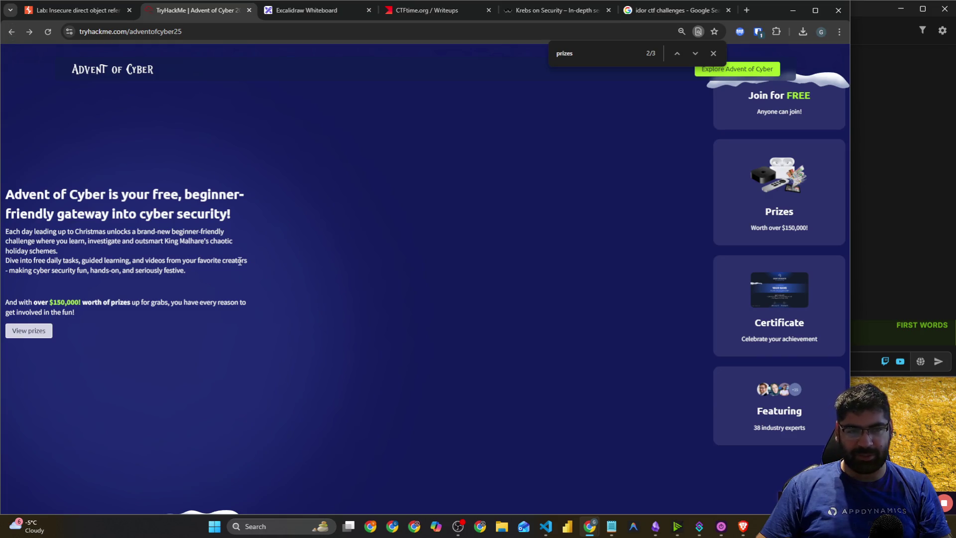
Step: Scroll down to the 'Over 2,033 winners' section and open the full winners list
scroll(242, 253, down, 10)
scroll(242, 254, up, 7)
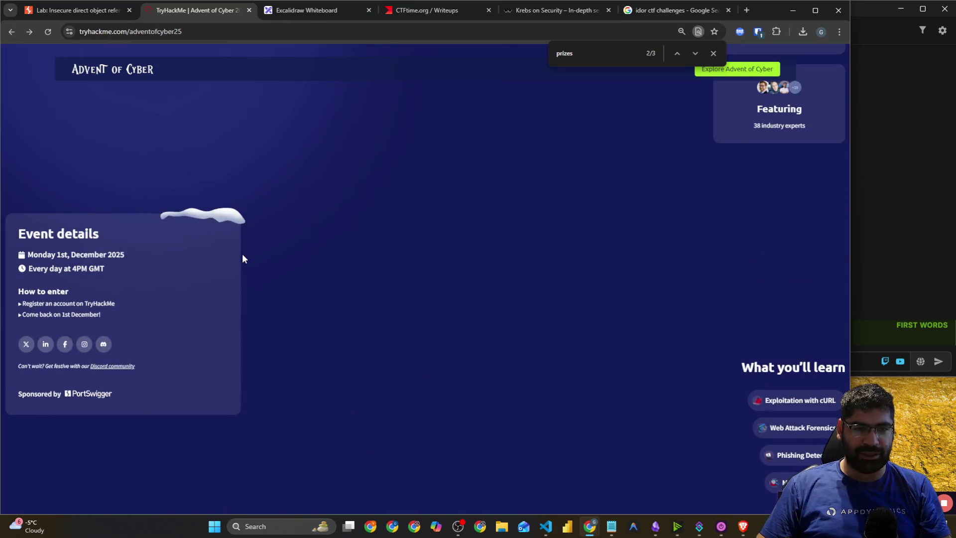
scroll(231, 264, down, 13)
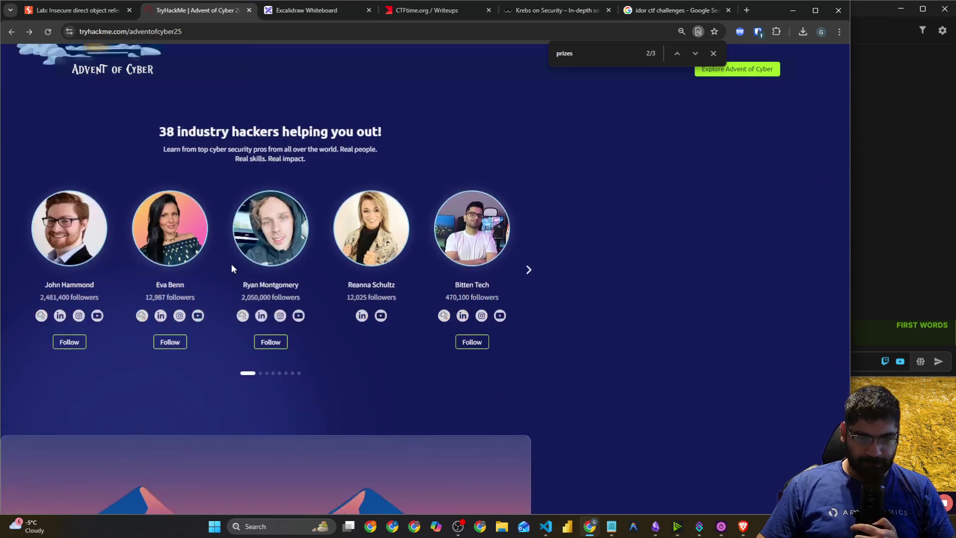
scroll(231, 269, down, 10)
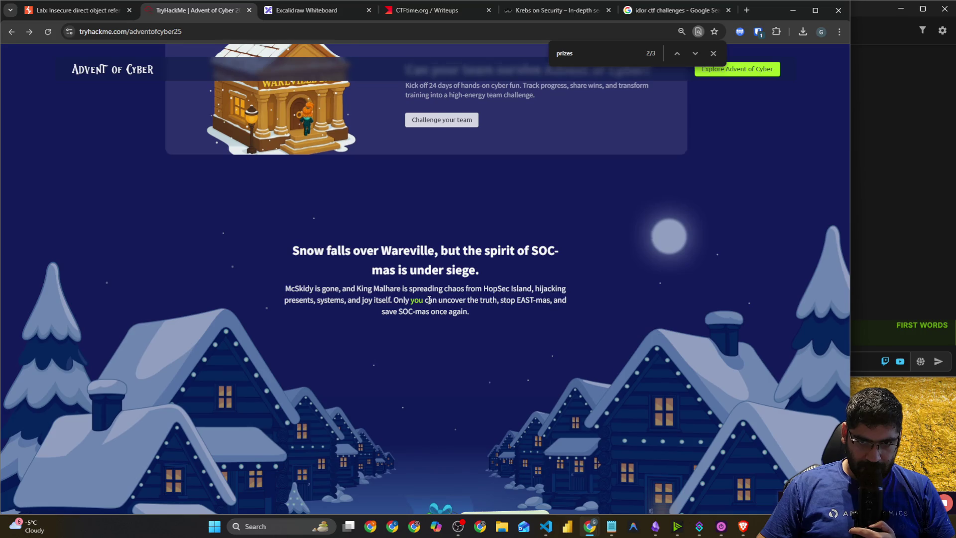
scroll(430, 300, down, 20)
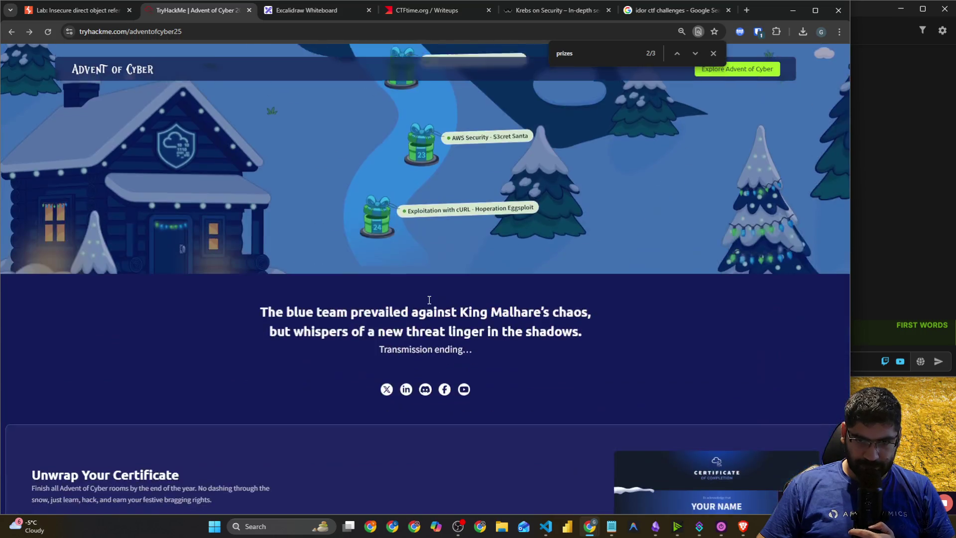
scroll(429, 300, down, 7)
scroll(429, 303, down, 1)
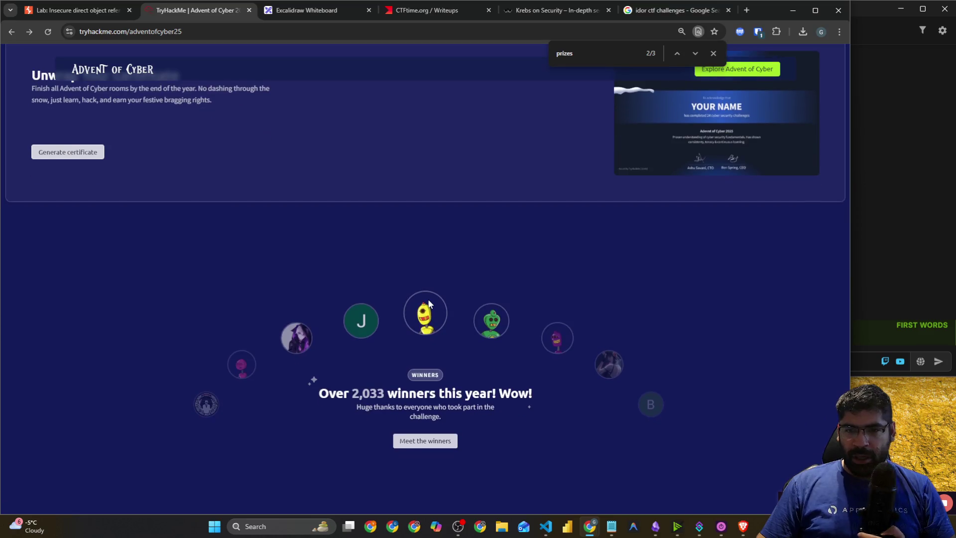
scroll(429, 305, down, 3)
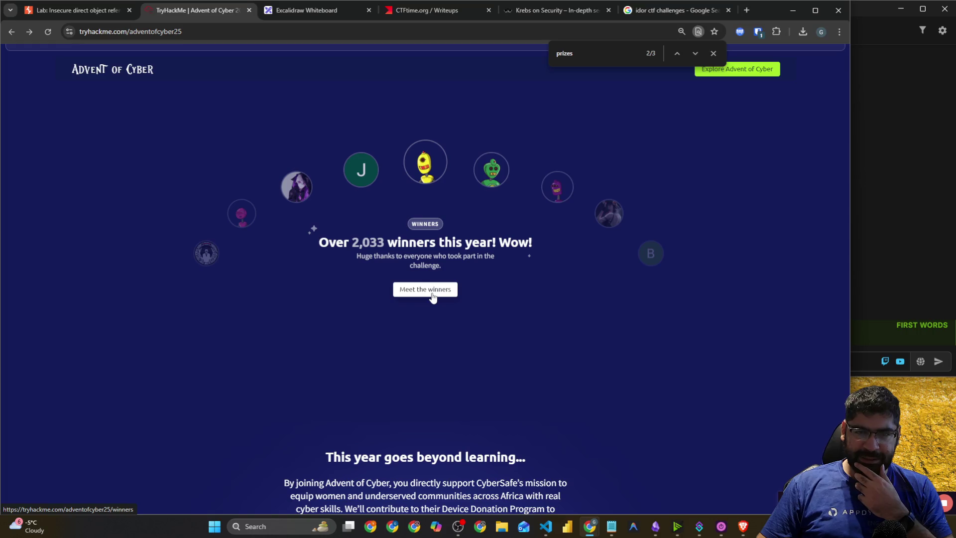
click(432, 297)
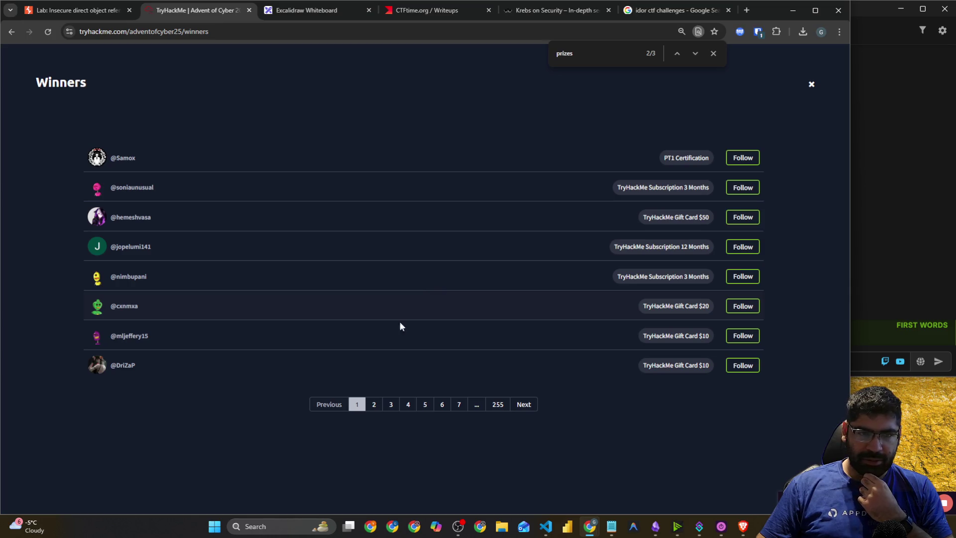
Step: Page through the winners list (pages 2, 5, 7, 1, 255, 254, 249), then go back to the landing page
click(375, 405)
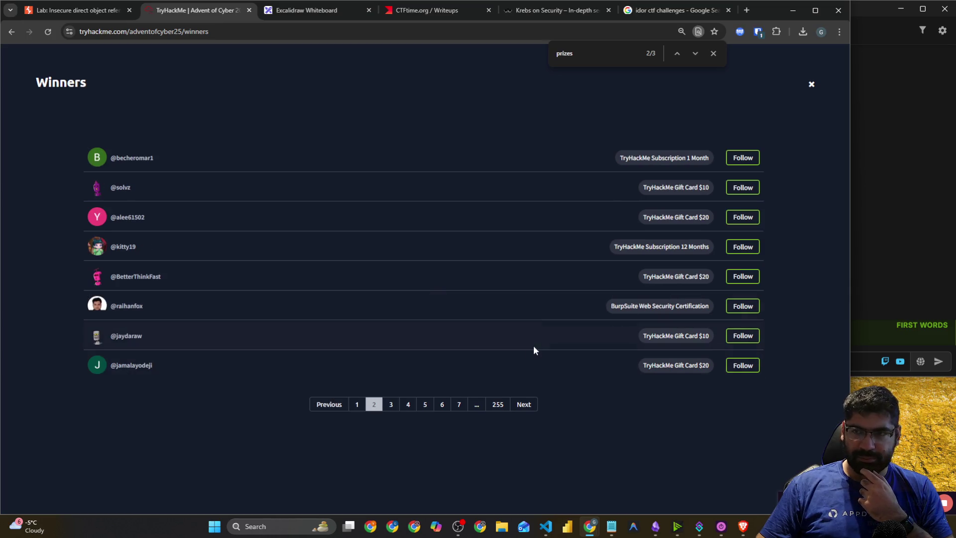
click(408, 406)
click(426, 406)
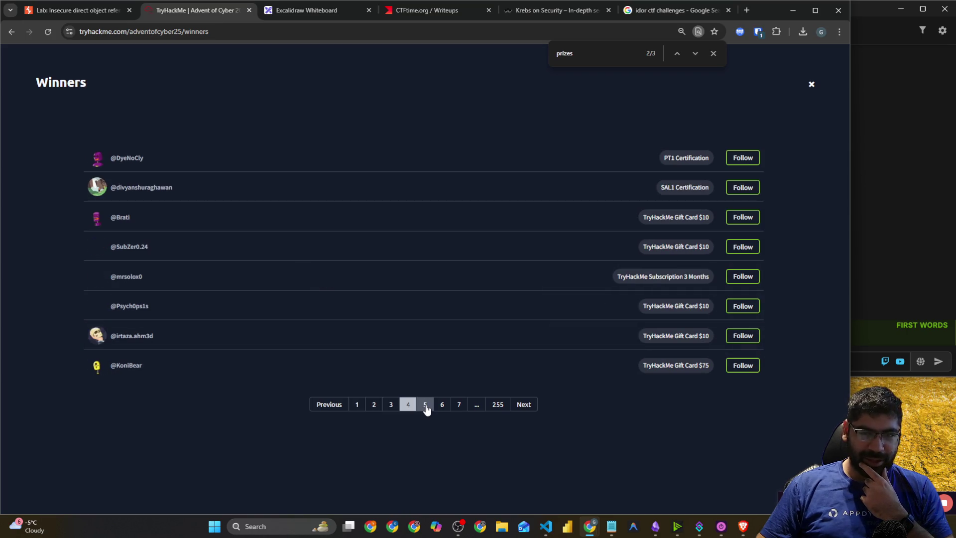
click(464, 406)
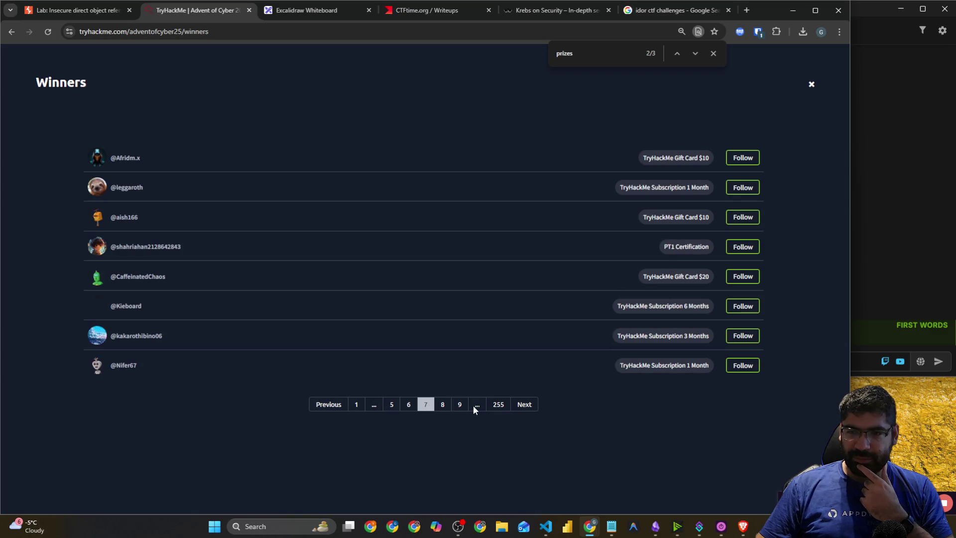
click(357, 406)
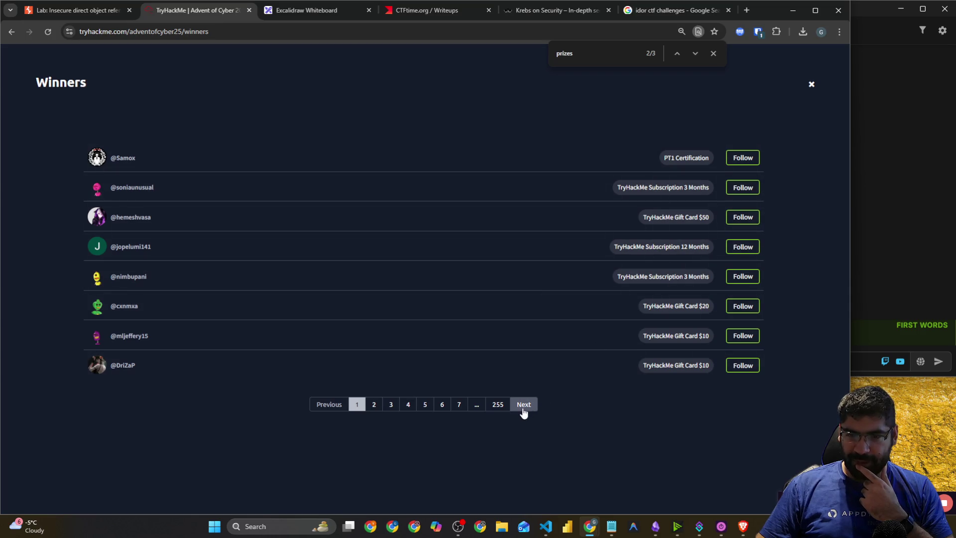
click(497, 405)
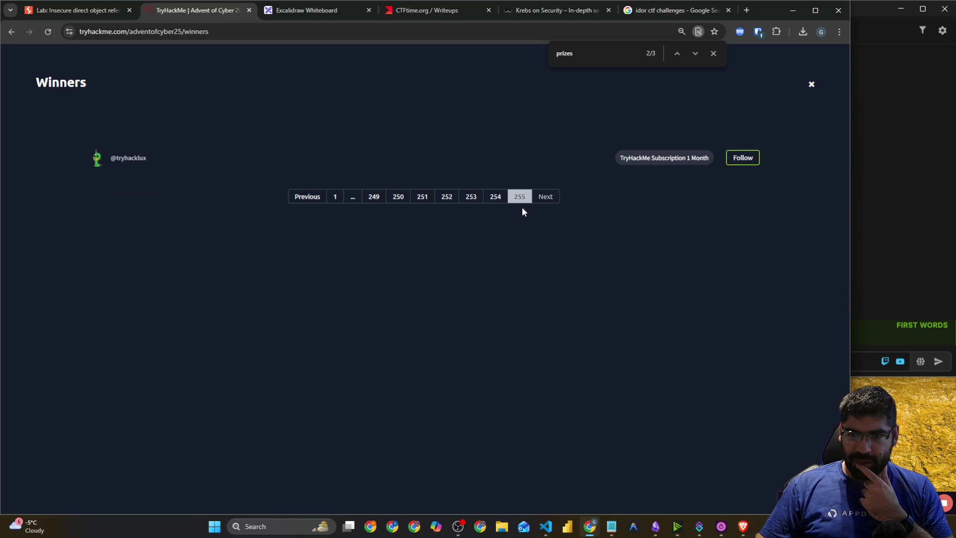
click(496, 196)
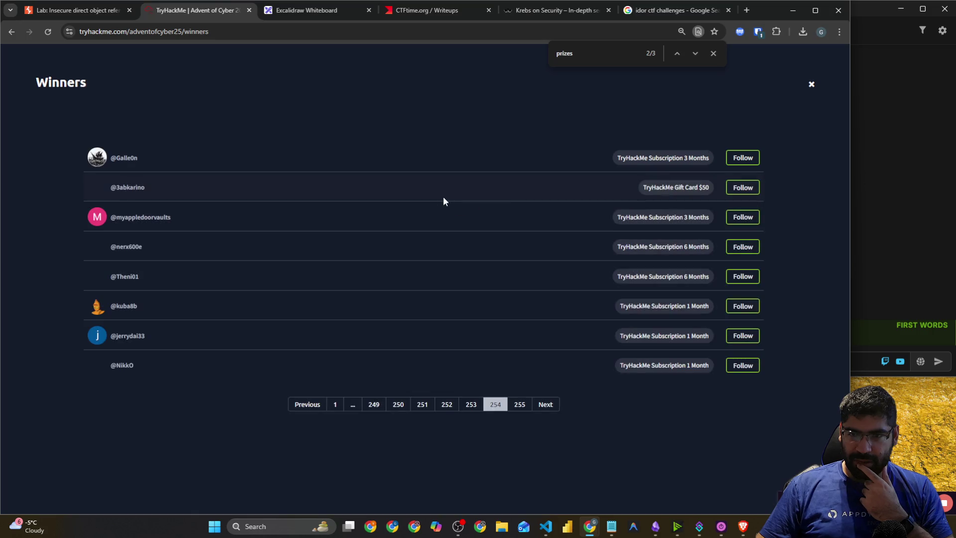
click(378, 403)
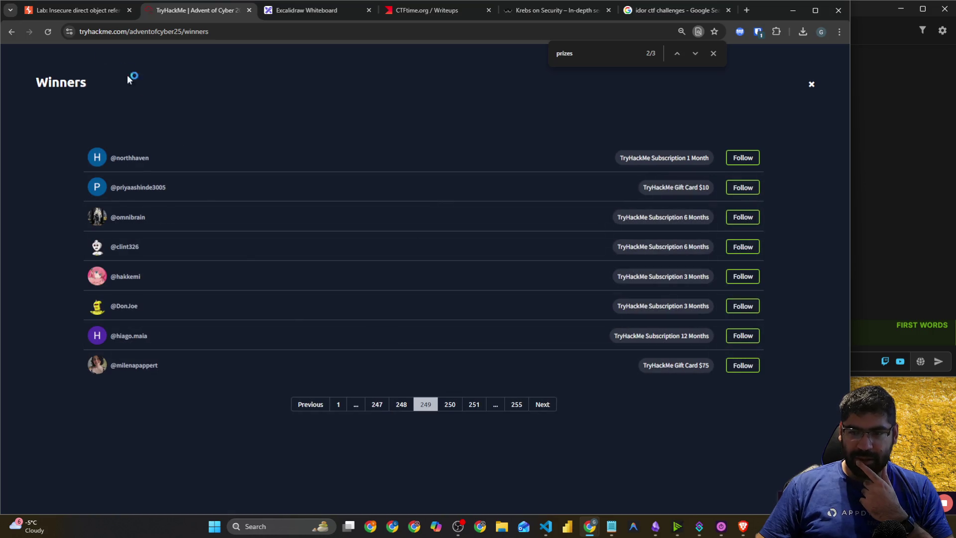
click(12, 32)
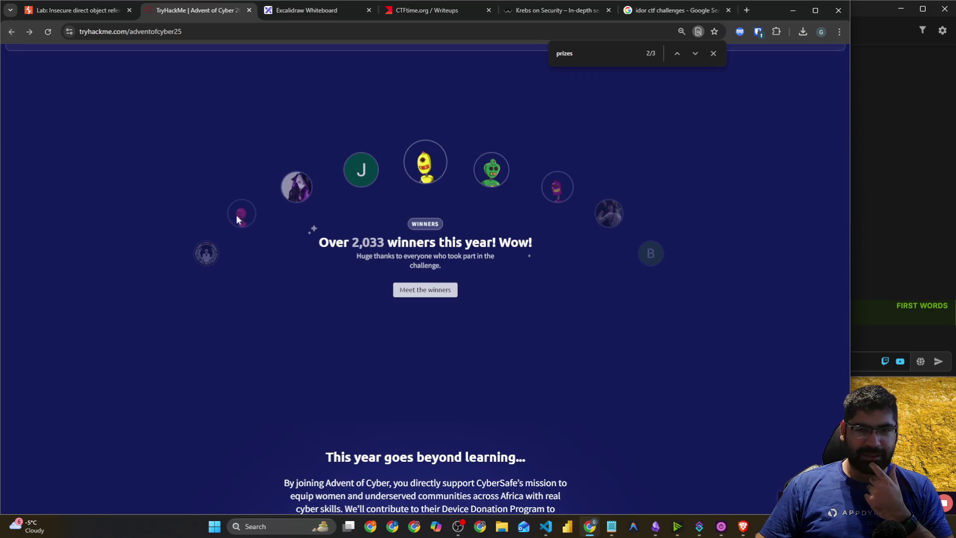
Step: Scroll the Advent of Cyber page and bring the stream chat window up to read viewers' messages
scroll(435, 303, down, 5)
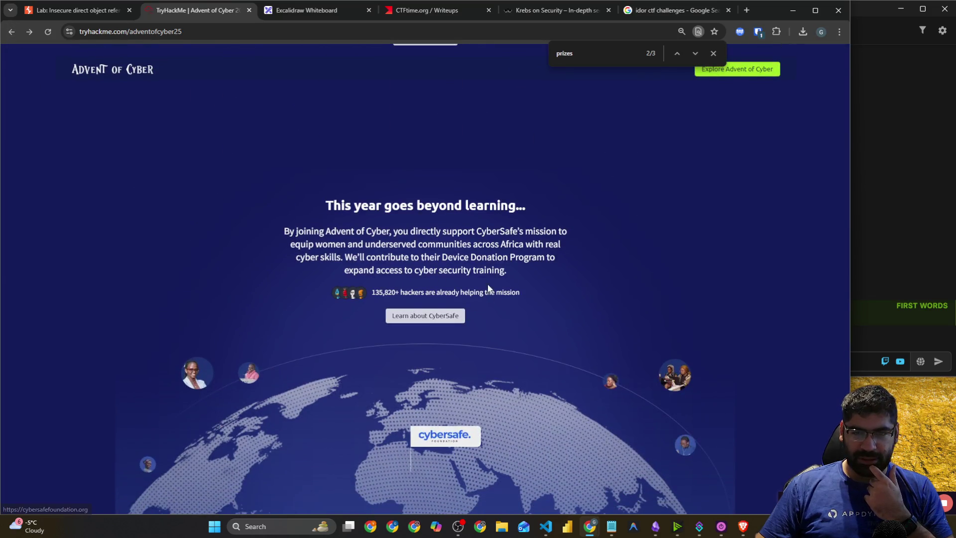
scroll(478, 299, up, 3)
click(871, 362)
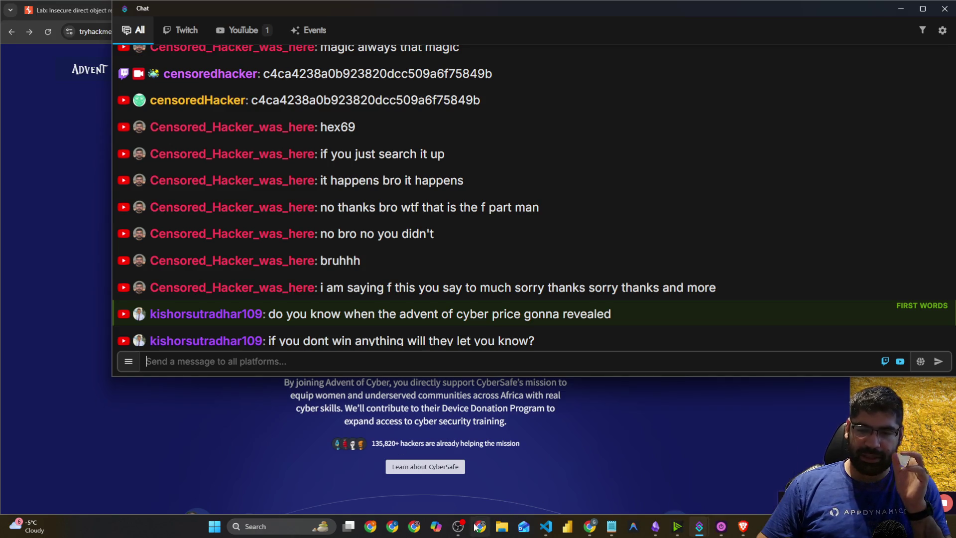
click(255, 524)
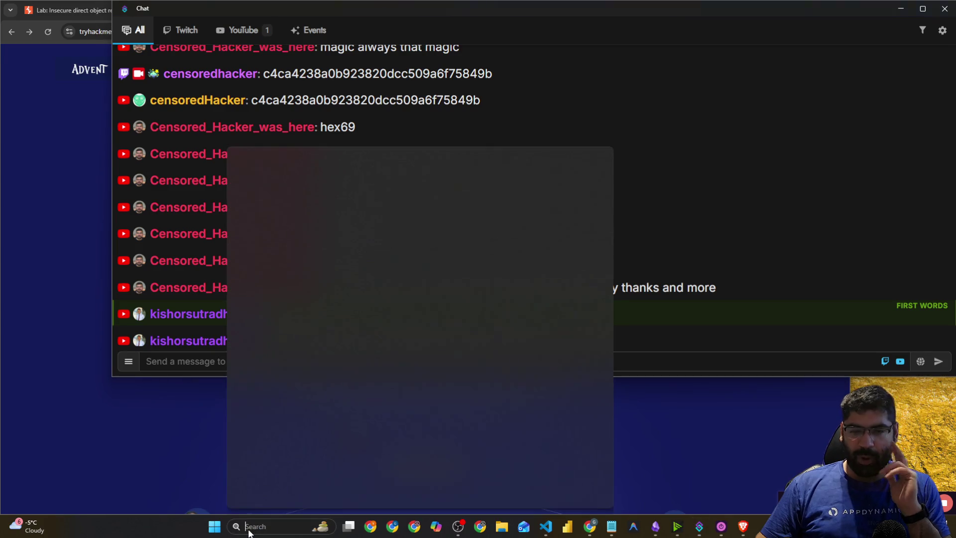
Step: Launch Discord from Windows search and shrink the stream chat into a narrow right panel
text(discord)
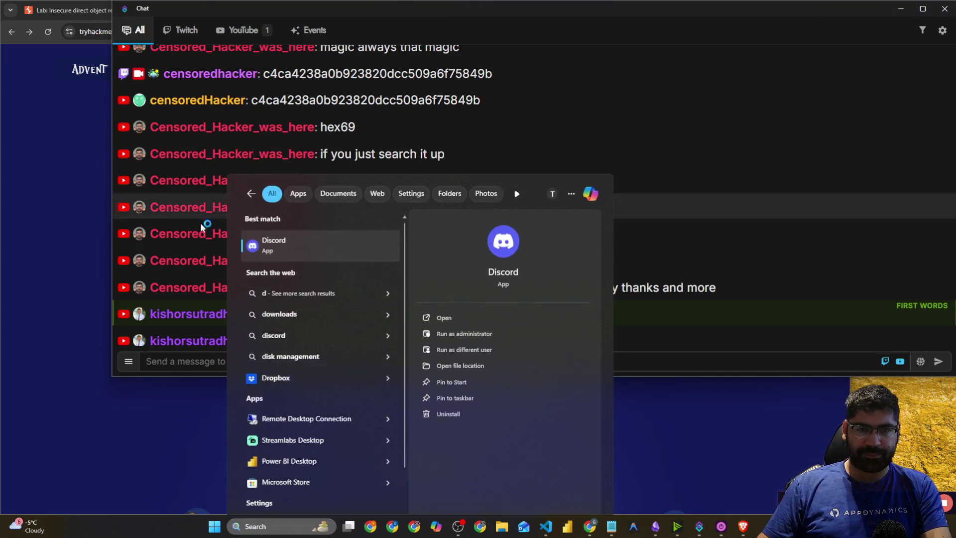
key(Return)
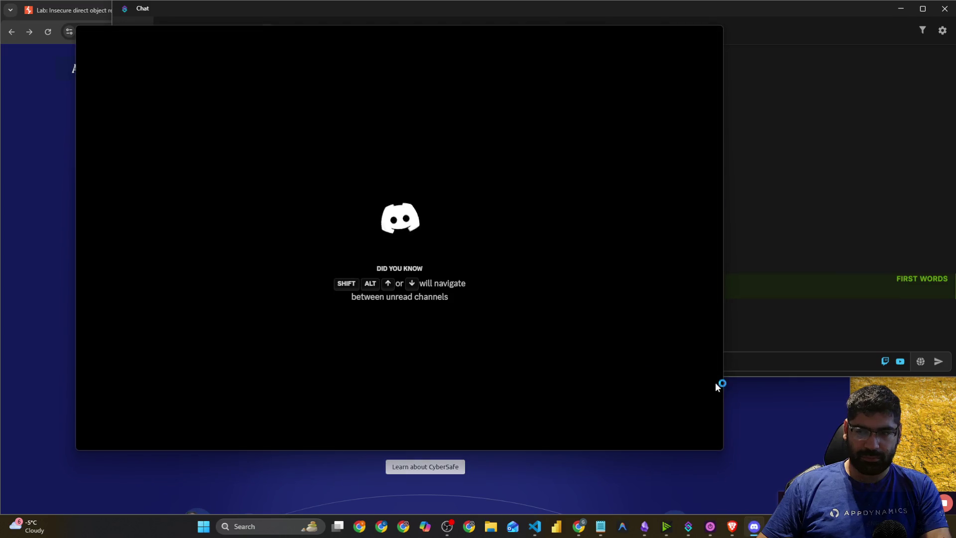
click(740, 374)
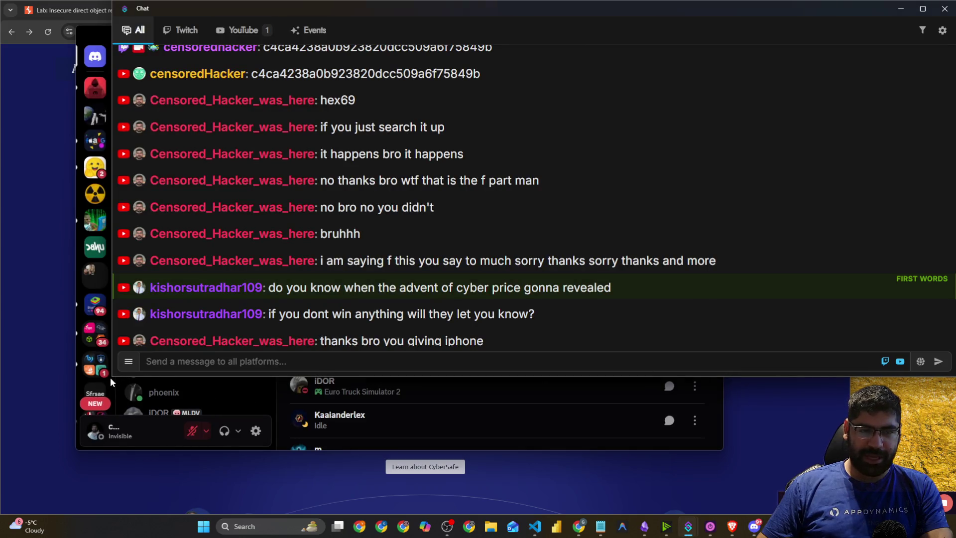
mouse_move(111, 377)
mouse_down()
mouse_move(114, 364)
mouse_move(595, 323)
mouse_move(714, 358)
mouse_move(728, 351)
mouse_up()
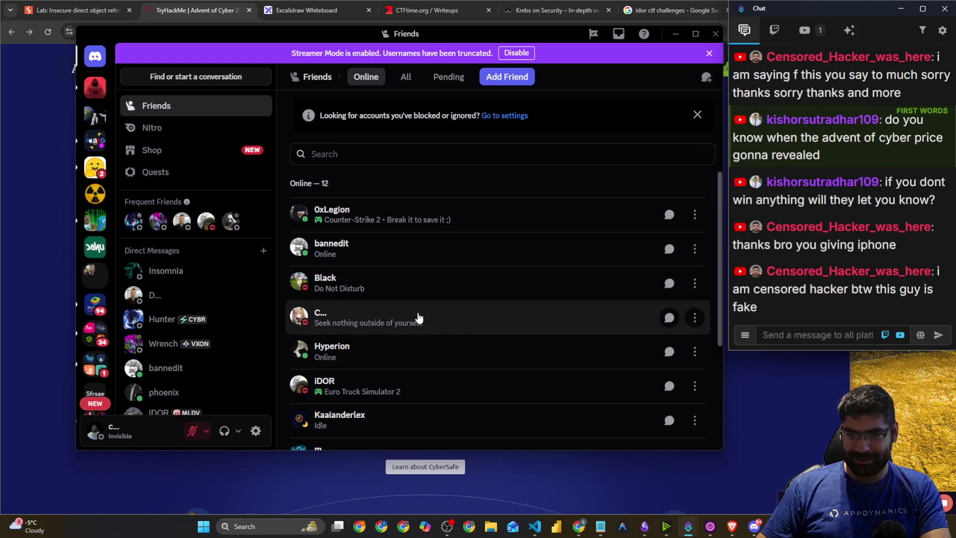
Step: Read recent messages in the TryHackMe server's #pt1 channel, then return to Chrome
scroll(180, 270, down, 2)
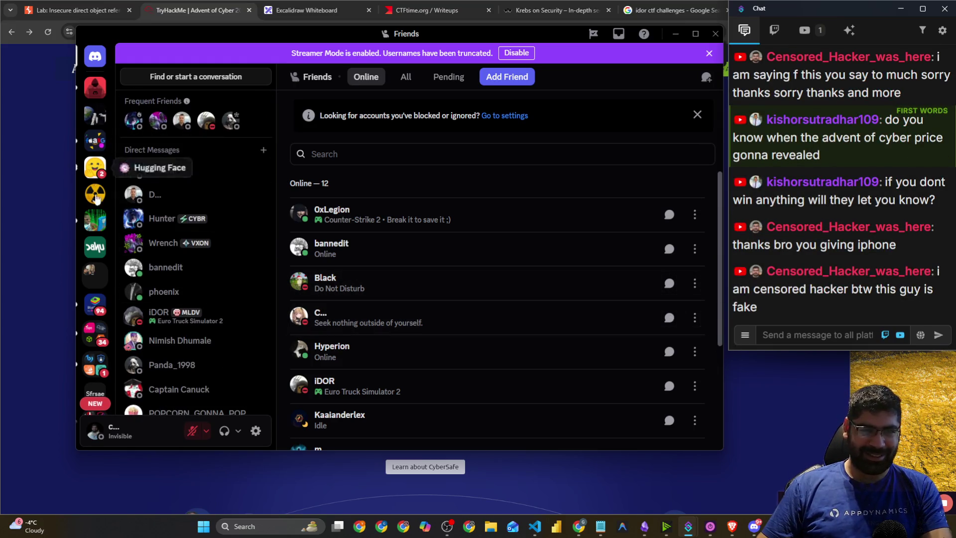
click(94, 332)
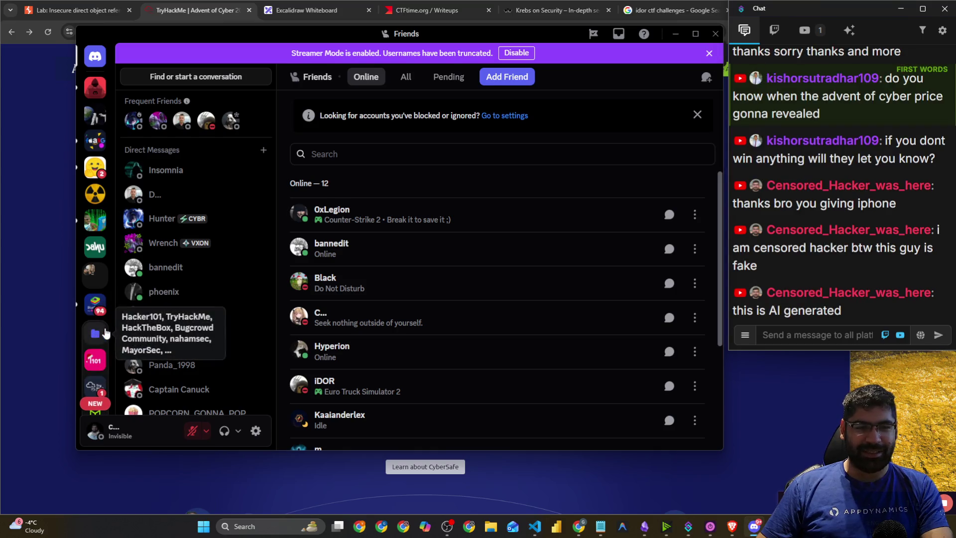
click(94, 385)
click(144, 184)
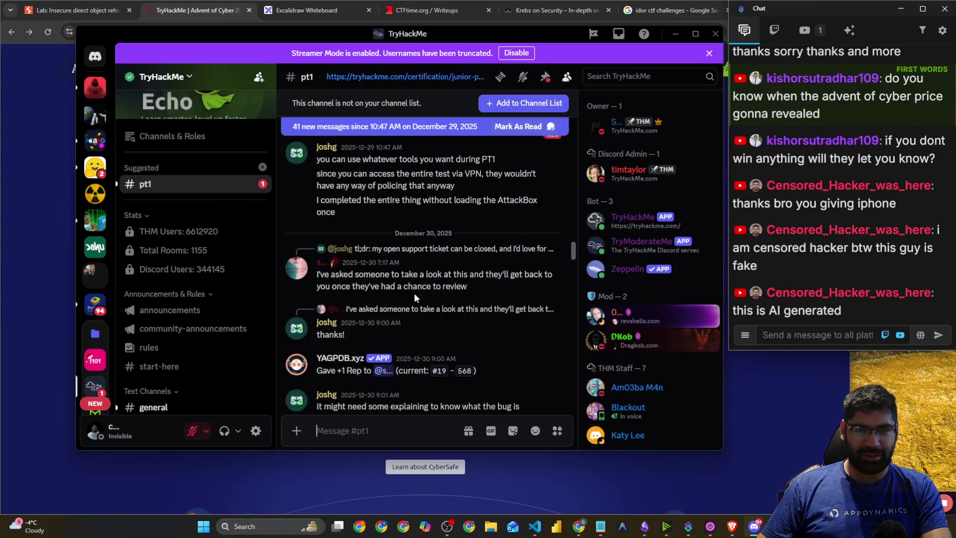
scroll(449, 318, down, 10)
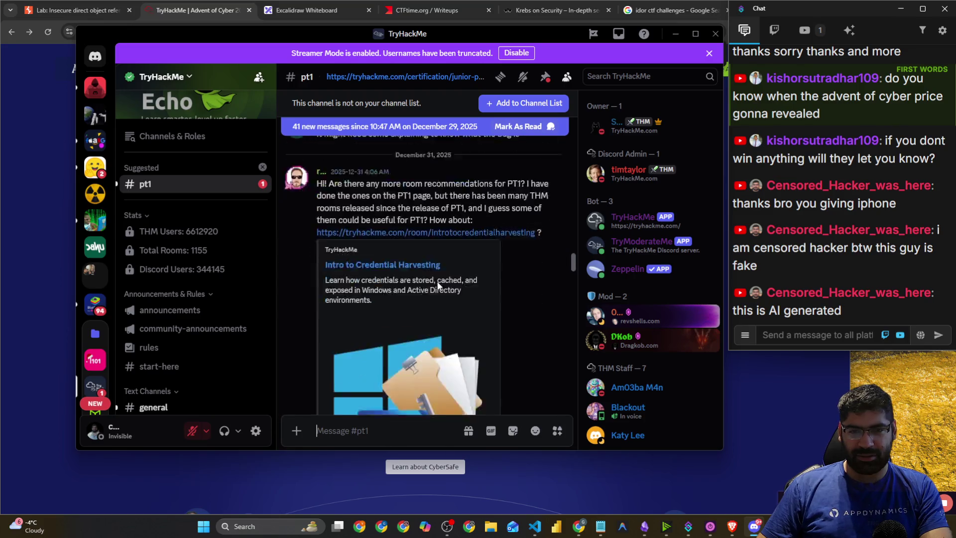
scroll(444, 329, down, 15)
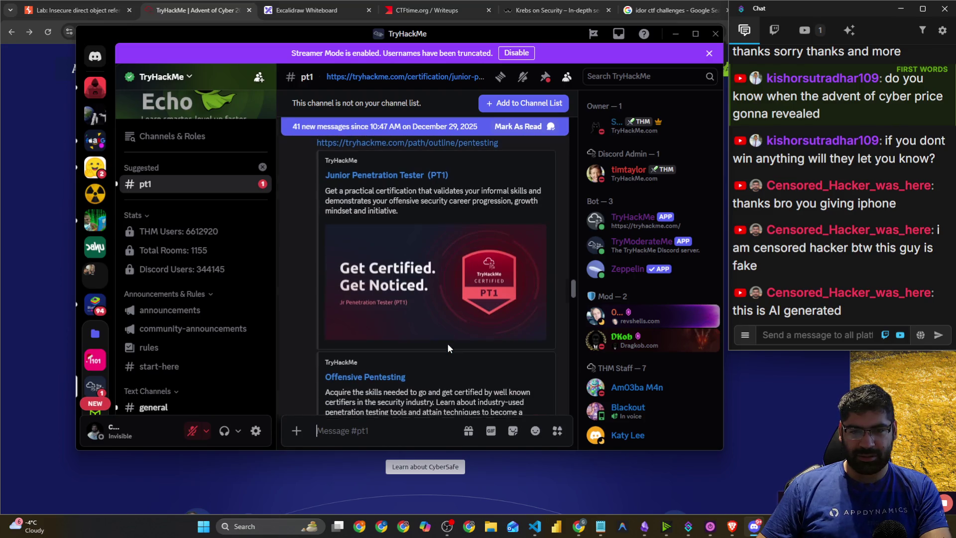
scroll(369, 244, up, 15)
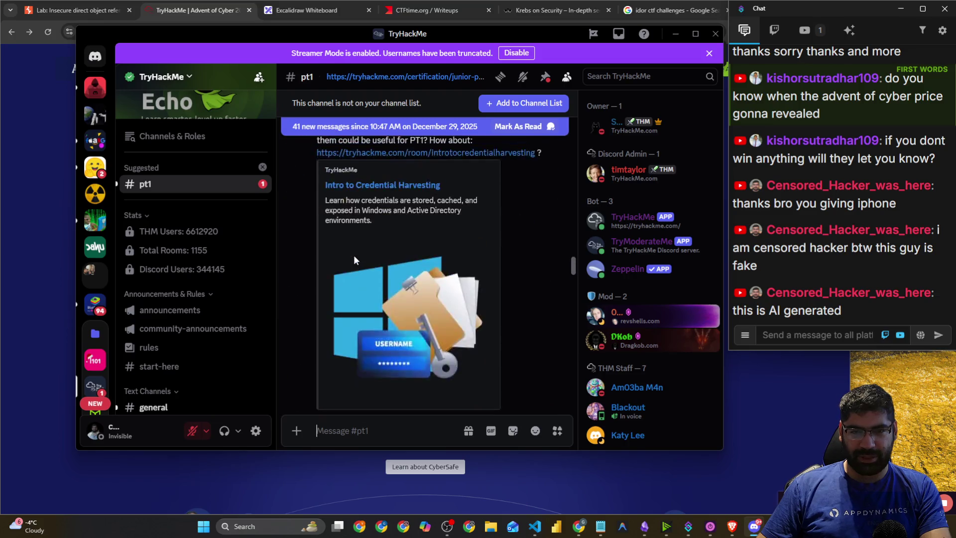
scroll(355, 257, up, 3)
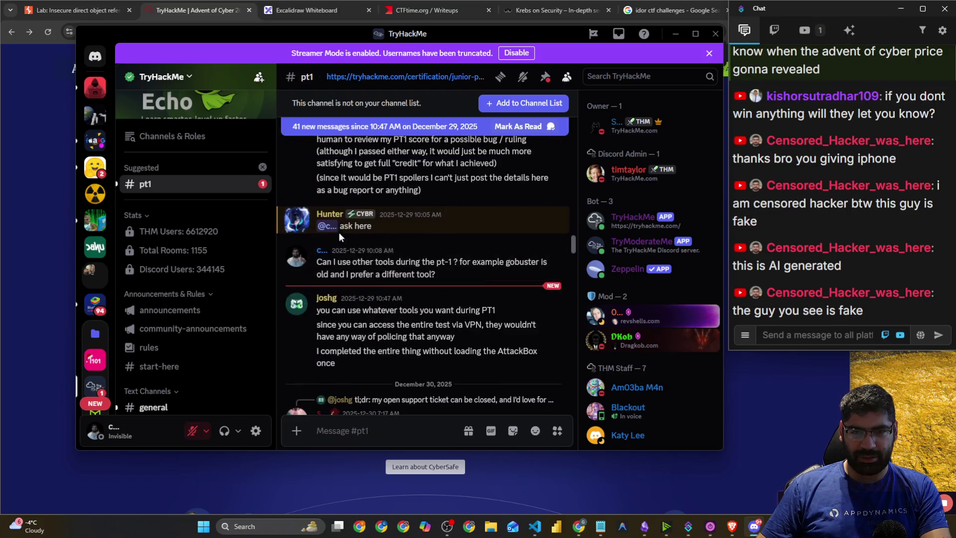
scroll(372, 282, down, 6)
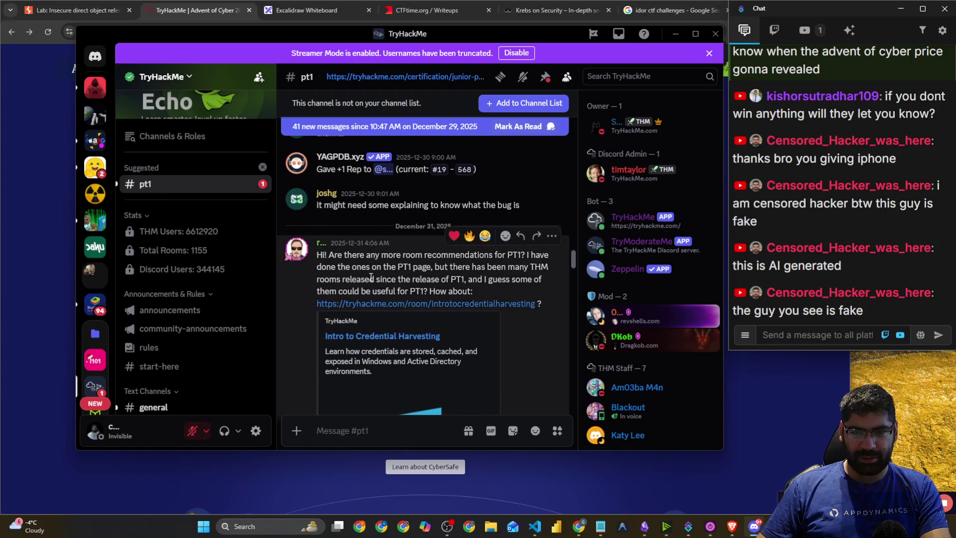
scroll(372, 281, up, 2)
scroll(372, 280, down, 10)
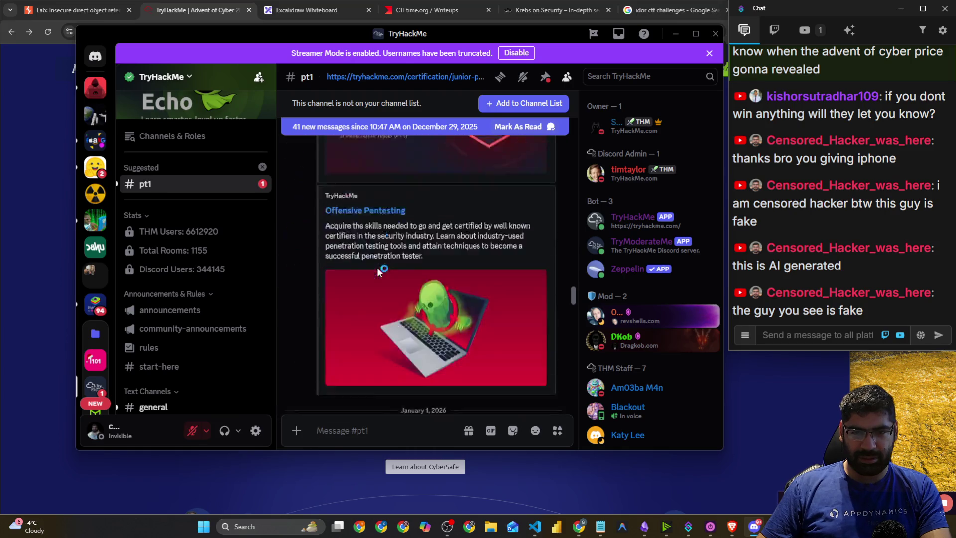
scroll(378, 269, down, 3)
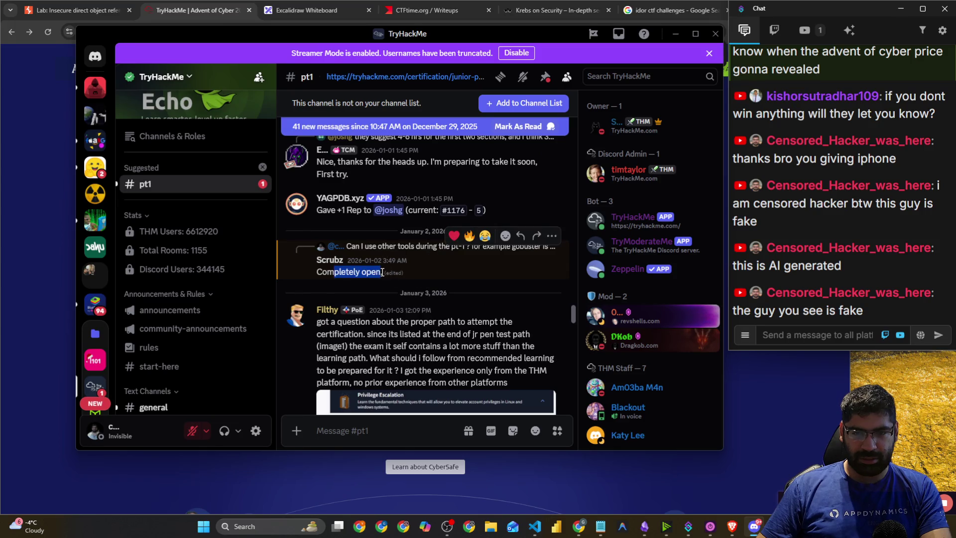
scroll(382, 287, down, 10)
scroll(381, 284, down, 10)
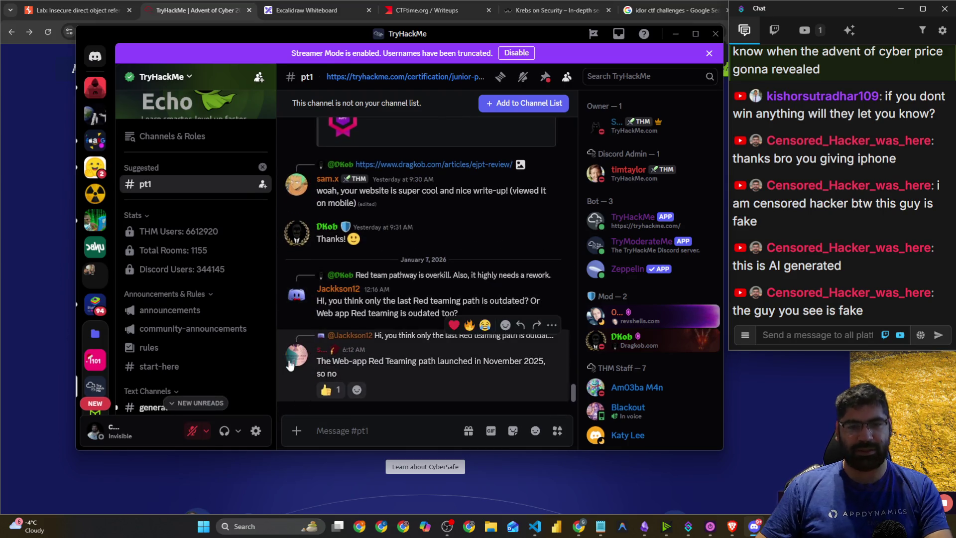
scroll(168, 218, down, 5)
mouse_move(168, 215)
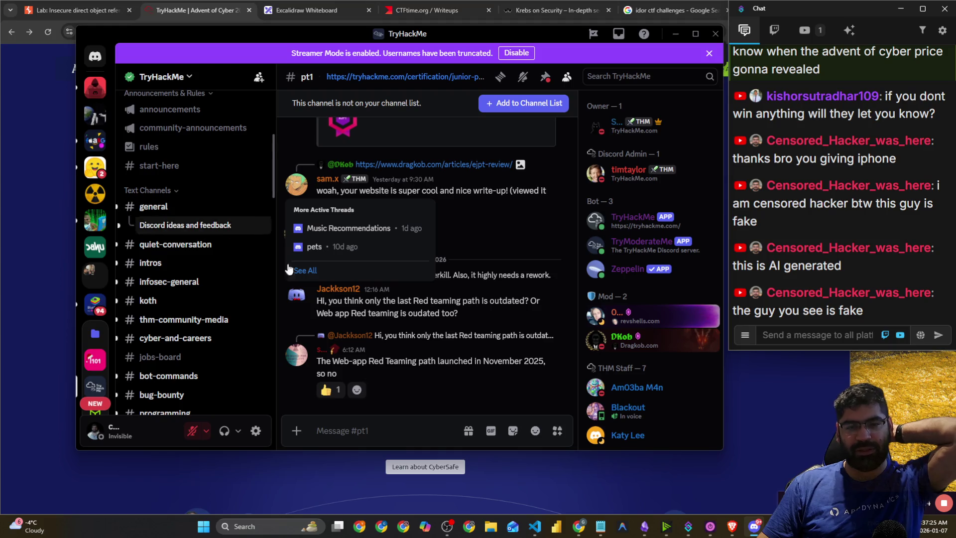
click(768, 428)
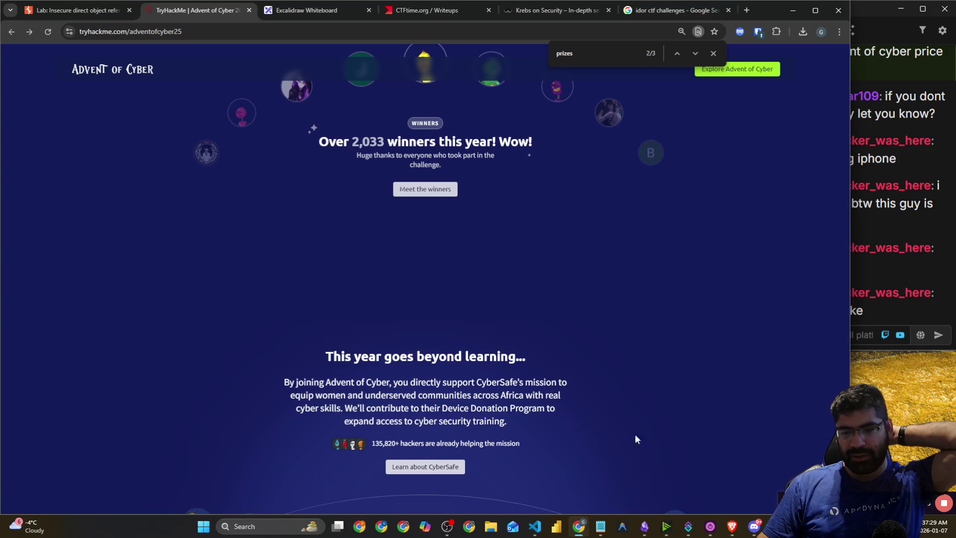
Step: Switch OBS to the full webcam scene and highlight phrases in viewers' chat messages
click(447, 526)
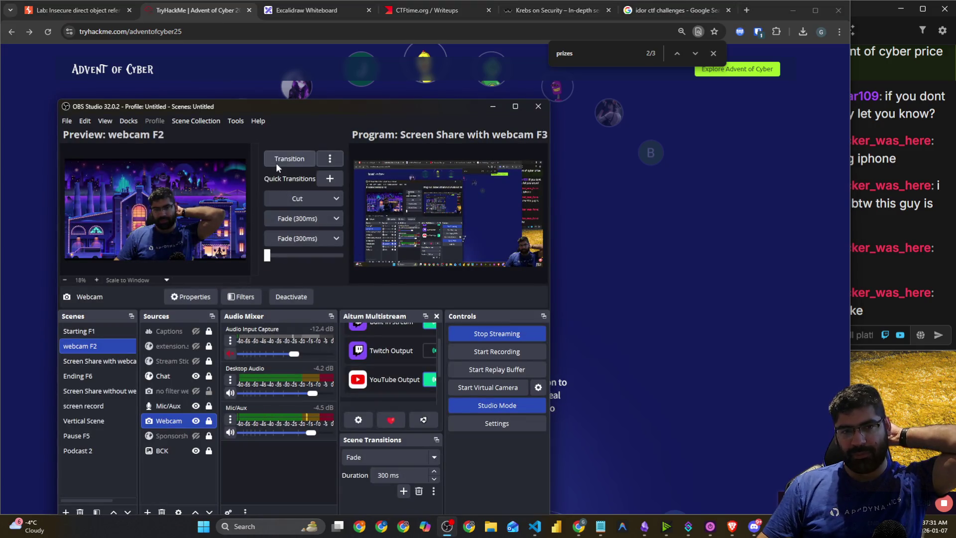
click(276, 163)
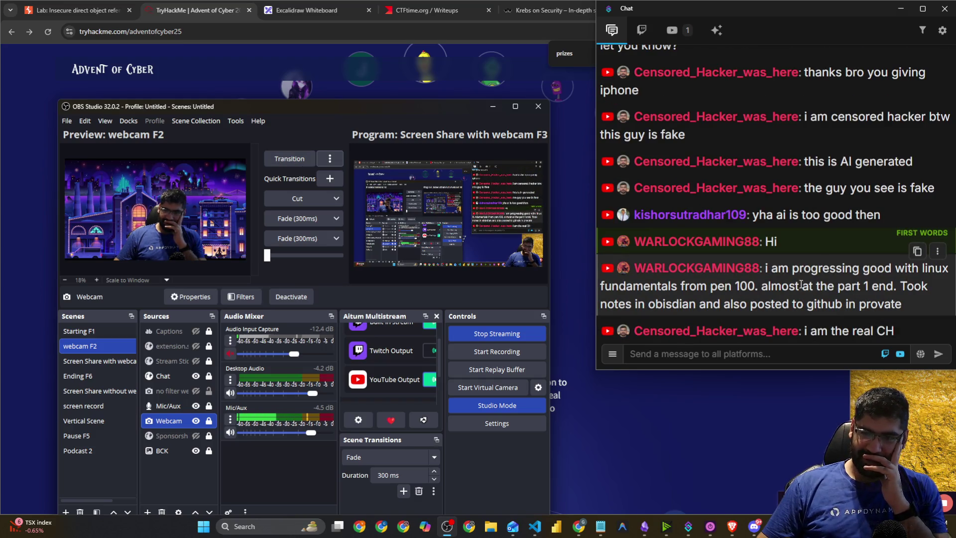
drag(787, 272, 942, 269)
mouse_move(680, 286)
mouse_down()
mouse_move(854, 299)
mouse_move(875, 287)
mouse_up()
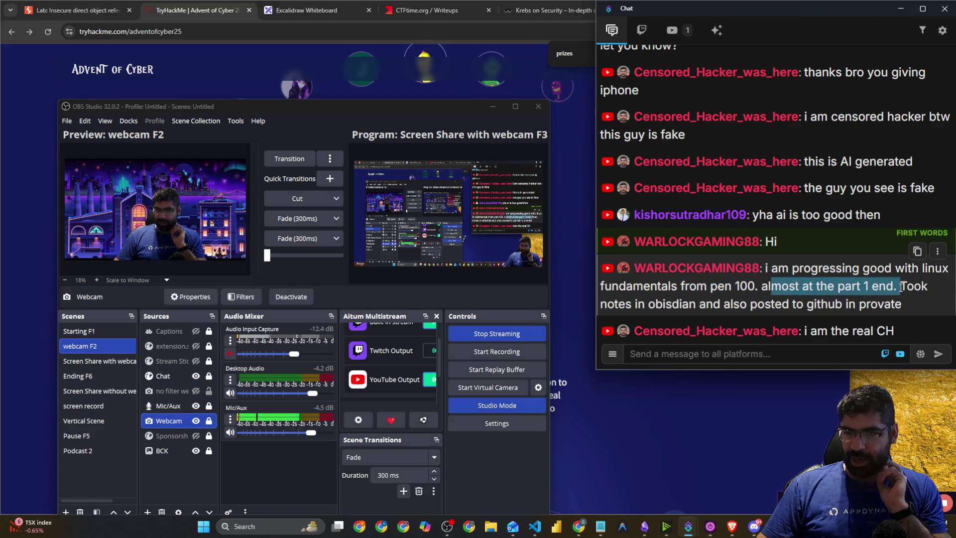
drag(775, 259, 899, 257)
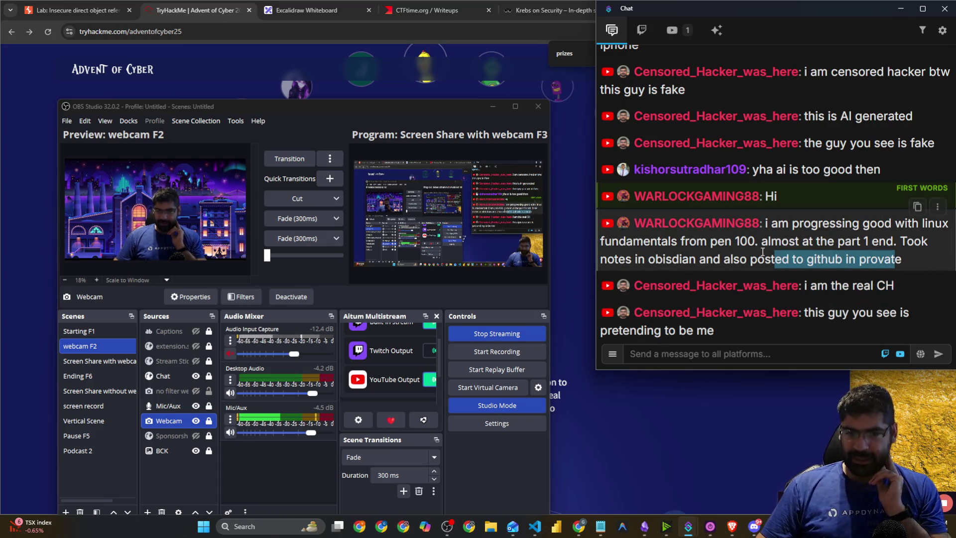
click(645, 527)
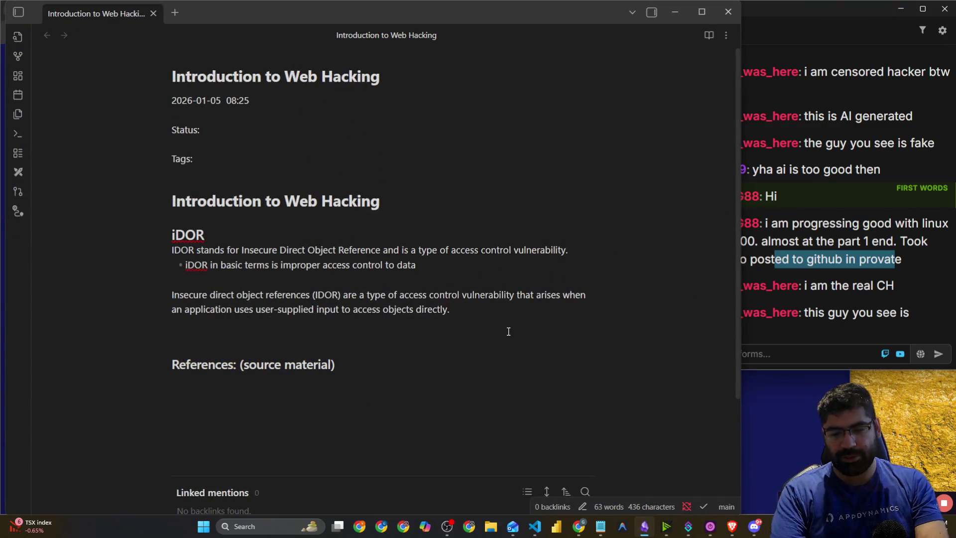
Step: Run Git: Commit and Git: Push from the Obsidian command palette to sync the notes
key(ctrl+p)
key(Down)
key(Down)
key(Down)
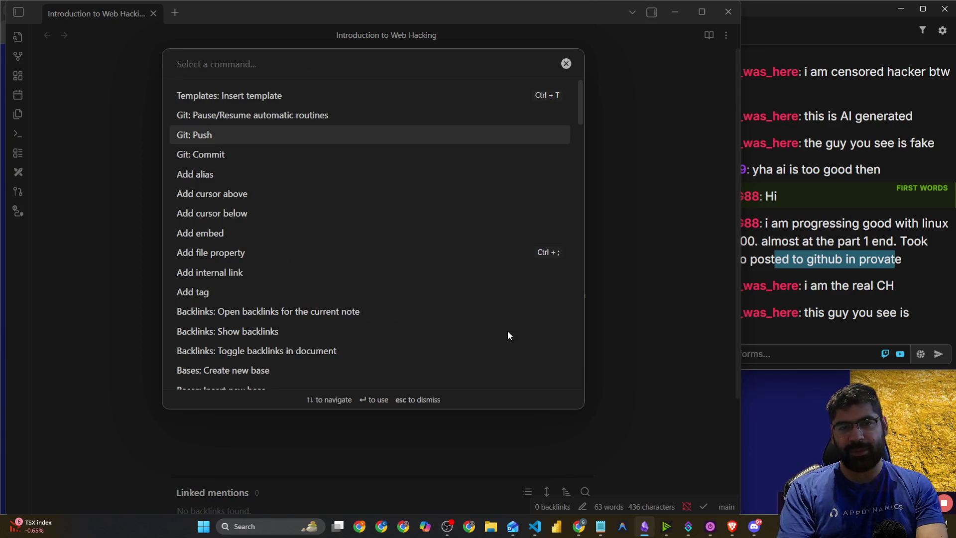
key(Return)
key(ctrl+p)
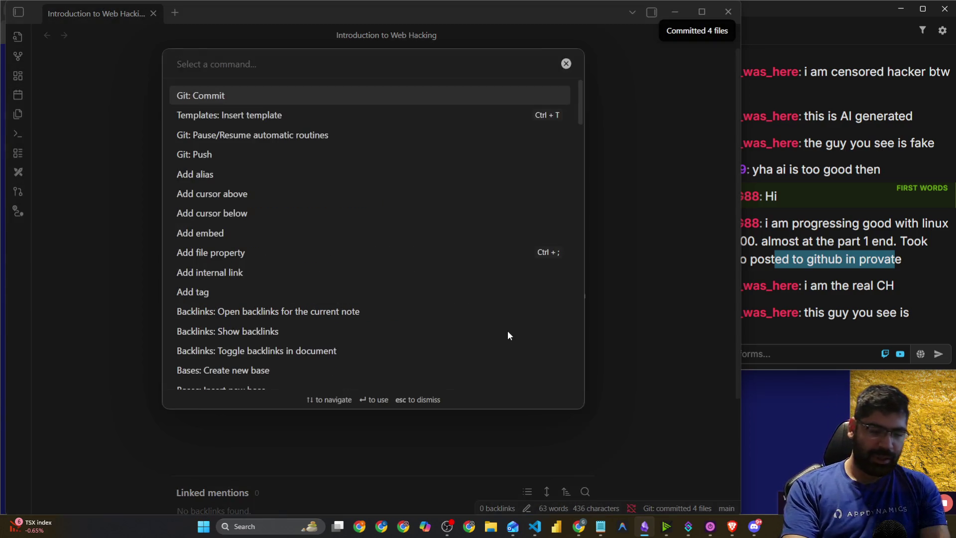
text(pus)
key(Return)
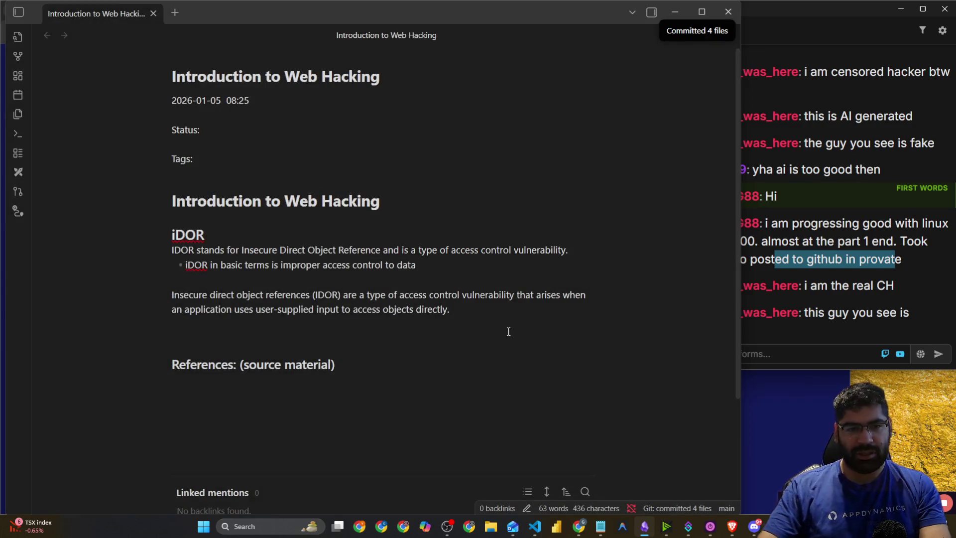
Step: Bring up the multistream chat and merge the YouTube channel tab into the main Chrome window
click(757, 354)
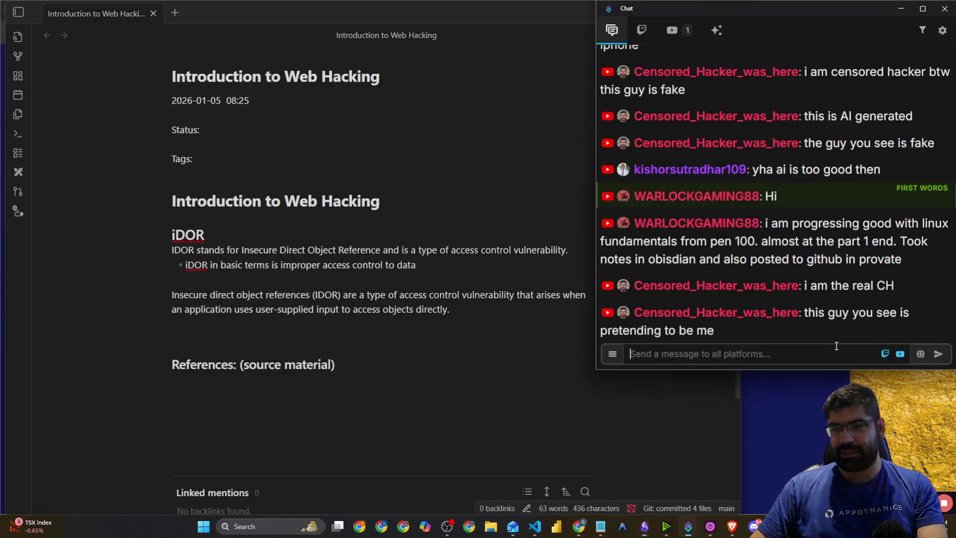
click(795, 353)
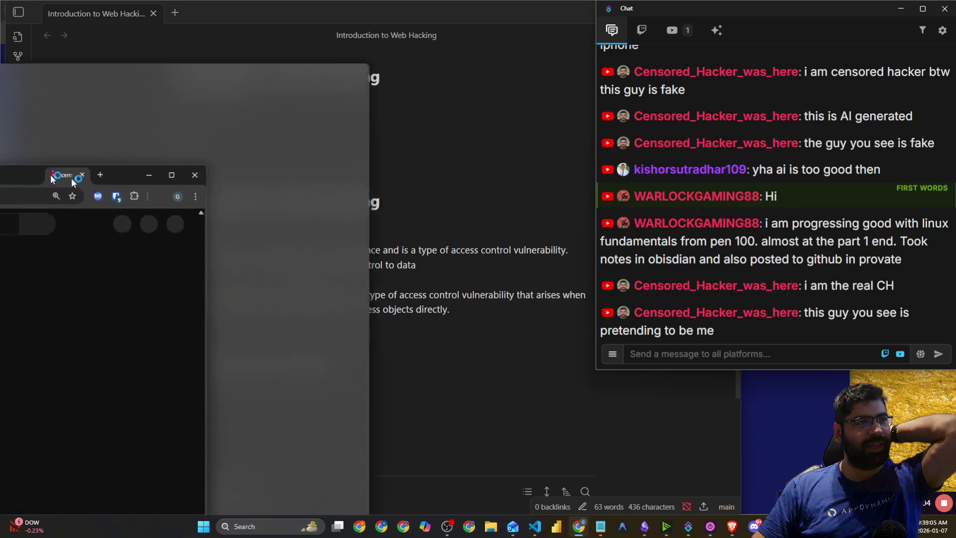
mouse_move(169, 172)
mouse_down()
mouse_move(420, 93)
mouse_move(435, 34)
mouse_move(473, 10)
mouse_up()
drag(359, 122, 372, 122)
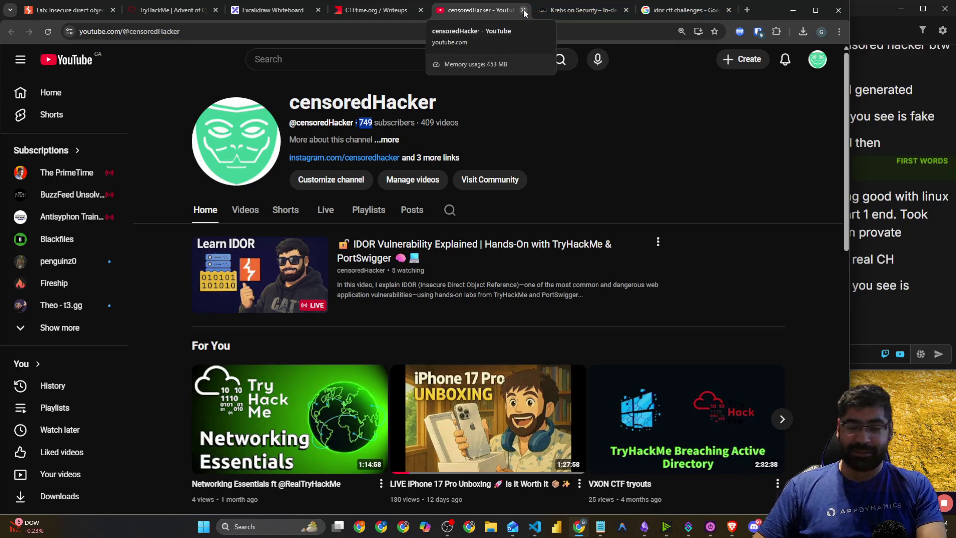
Step: Narrow the Chrome window so the chat shows beside it, then search Google for 'gnu'
click(869, 354)
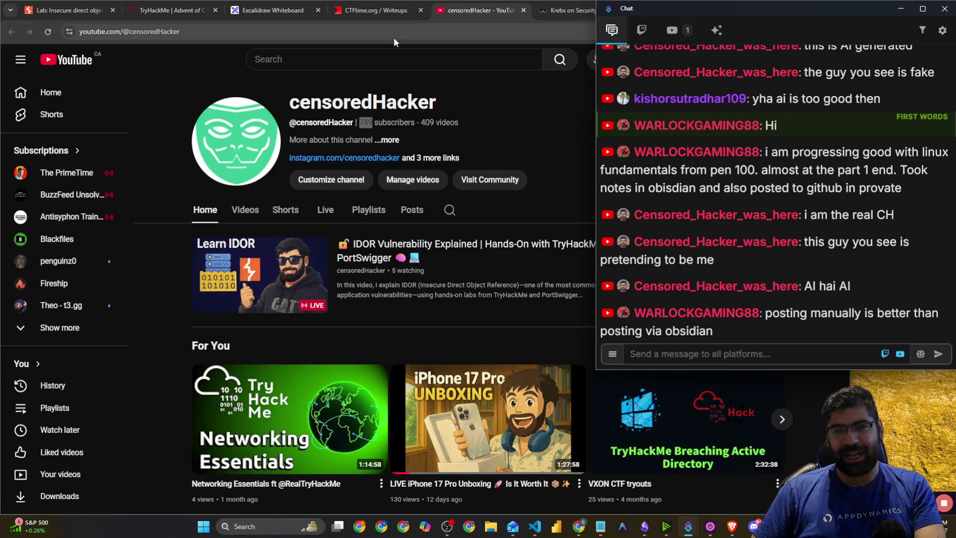
click(505, 97)
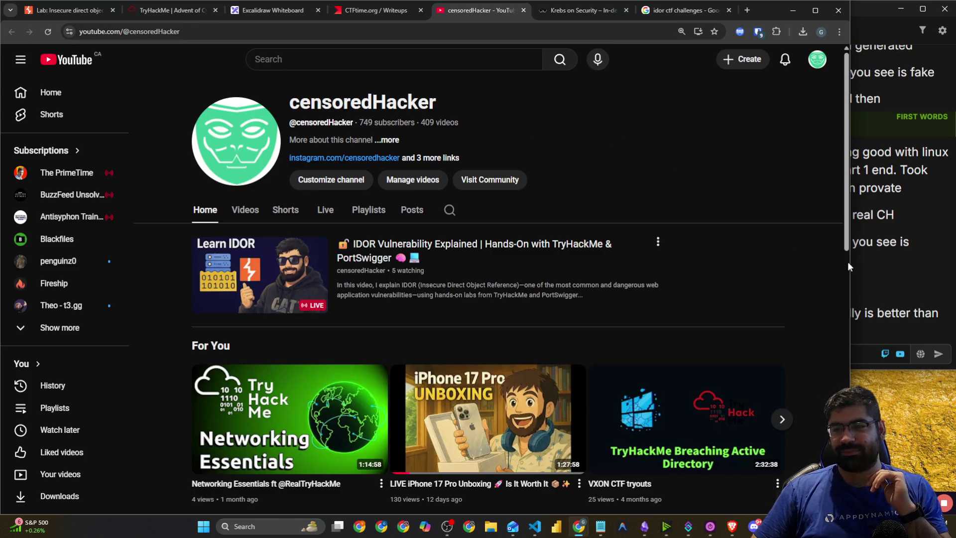
drag(850, 263, 596, 254)
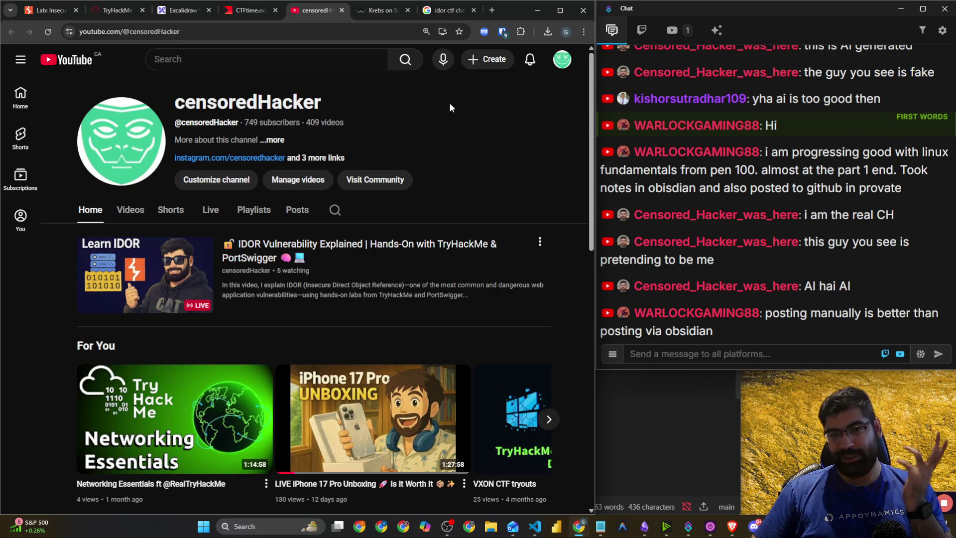
click(329, 37)
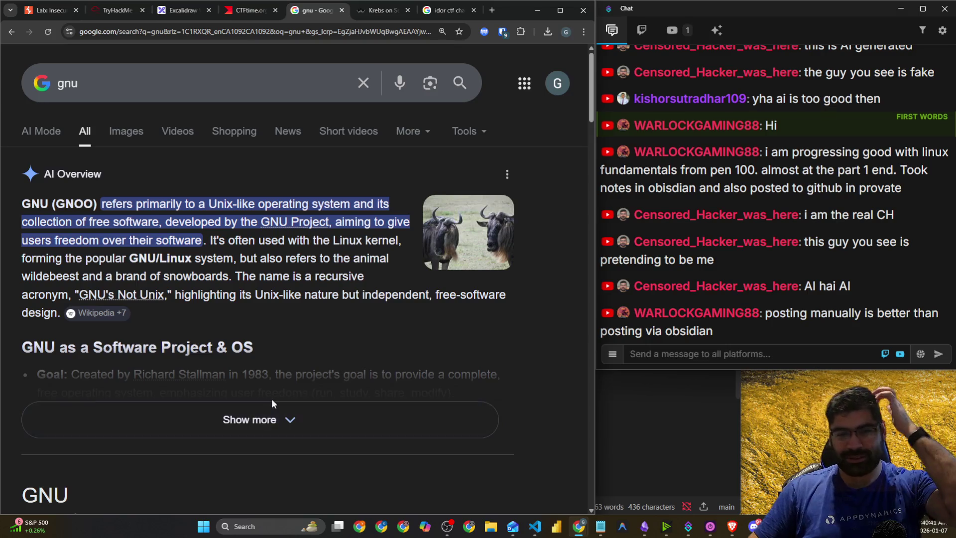
Step: Expand the AI Overview about GNU and scroll through the full text
click(266, 418)
scroll(266, 378, down, 4)
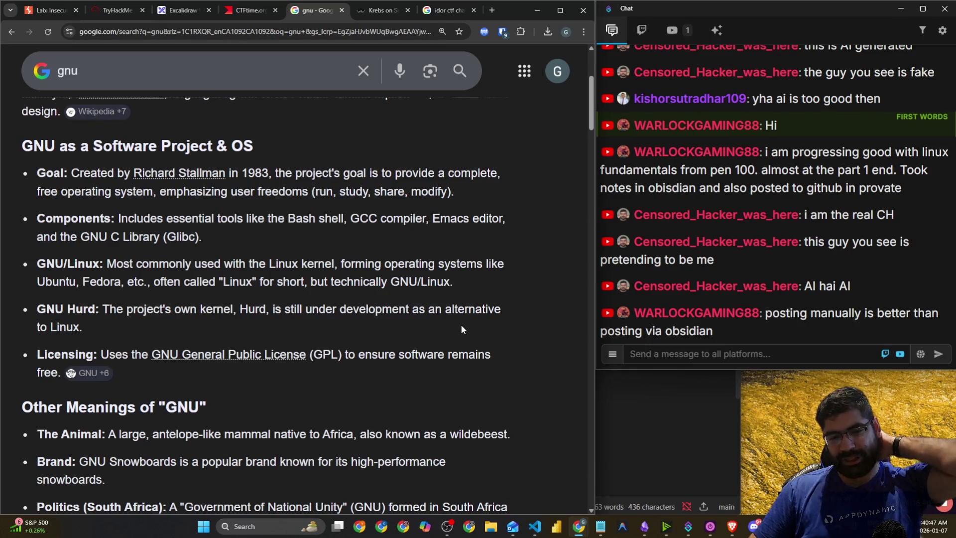
scroll(461, 325, down, 12)
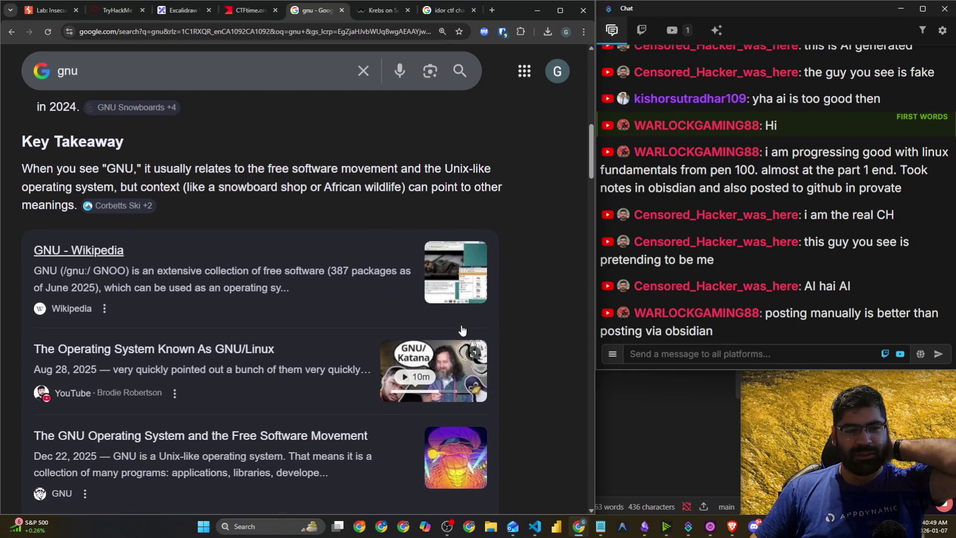
Step: Go to hackerspub.org and scroll through the Hackers' Pub home page
click(354, 36)
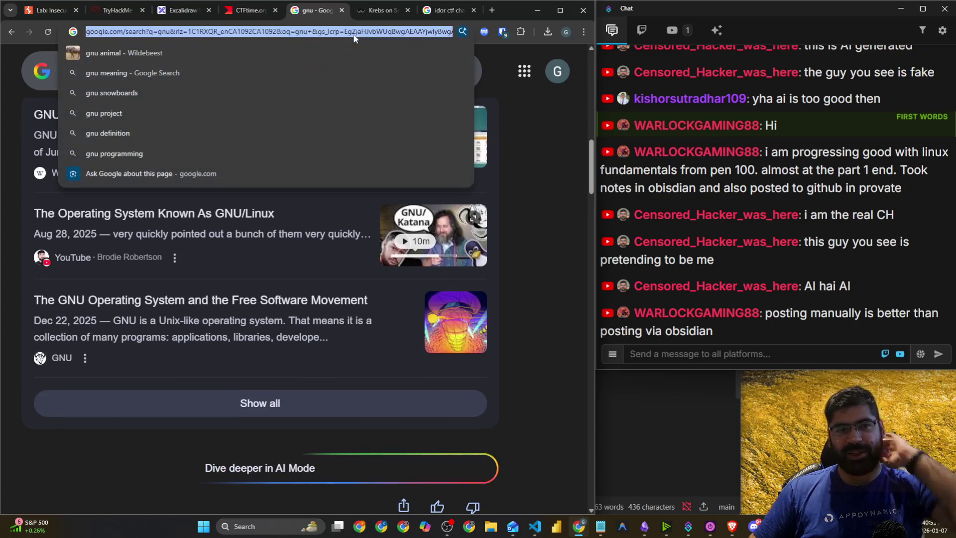
text(hackerspub.org)
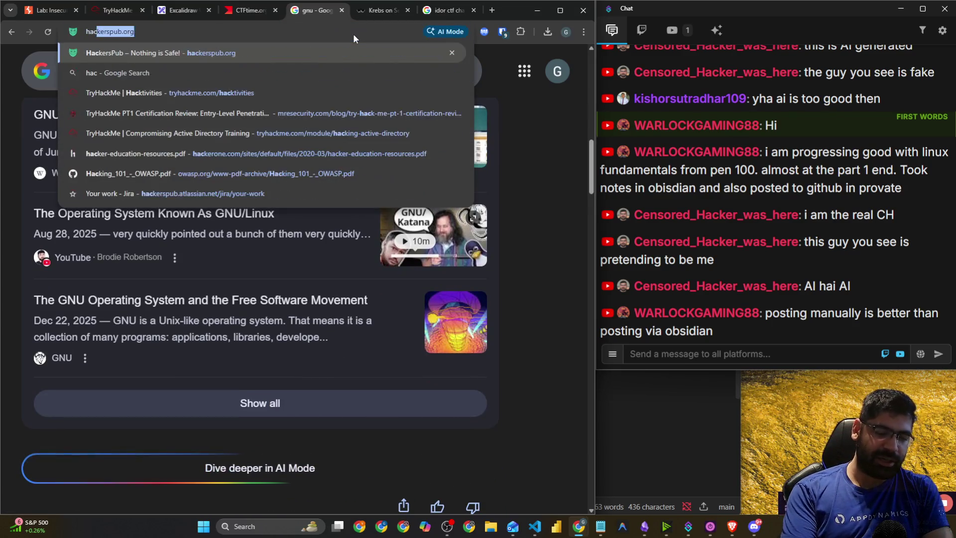
key(Return)
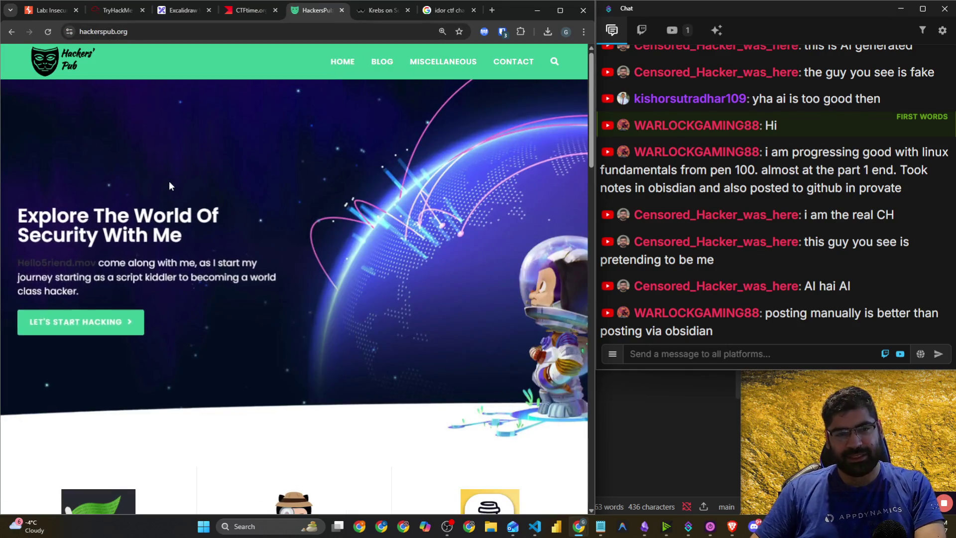
scroll(140, 164, down, 3)
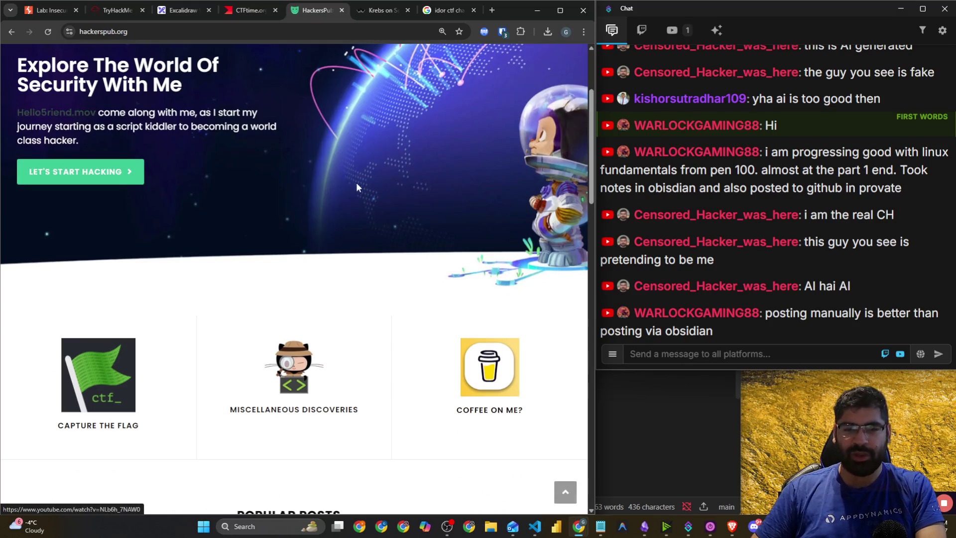
scroll(333, 216, down, 4)
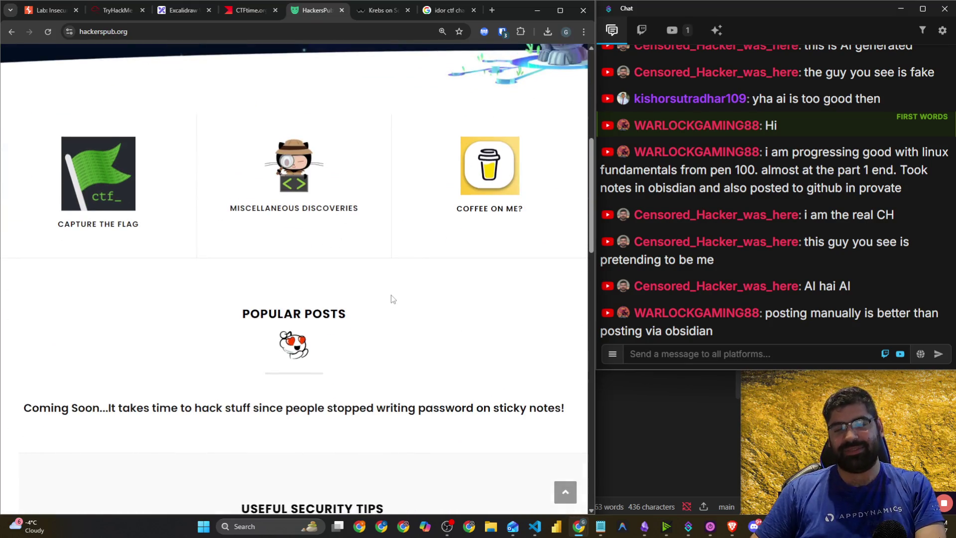
scroll(367, 314, down, 5)
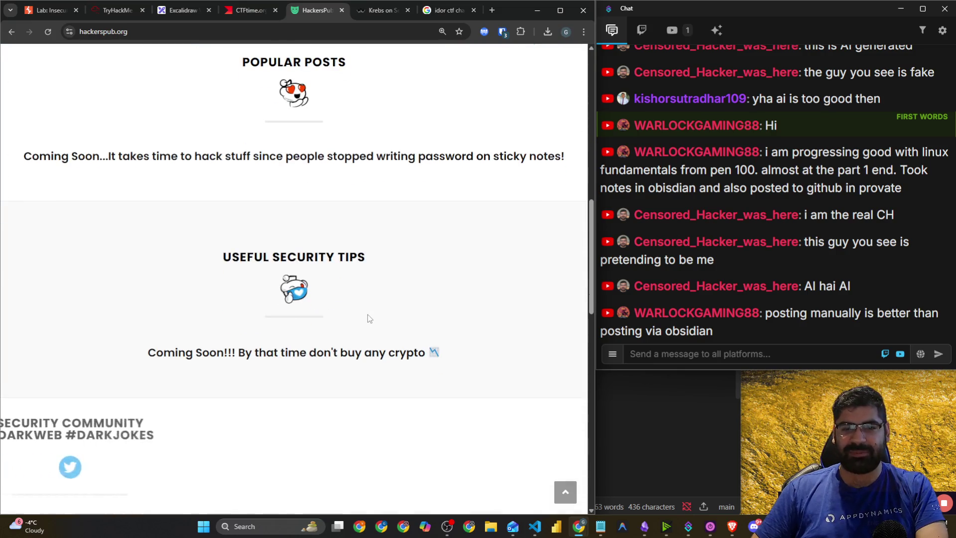
scroll(367, 314, down, 4)
scroll(369, 310, up, 12)
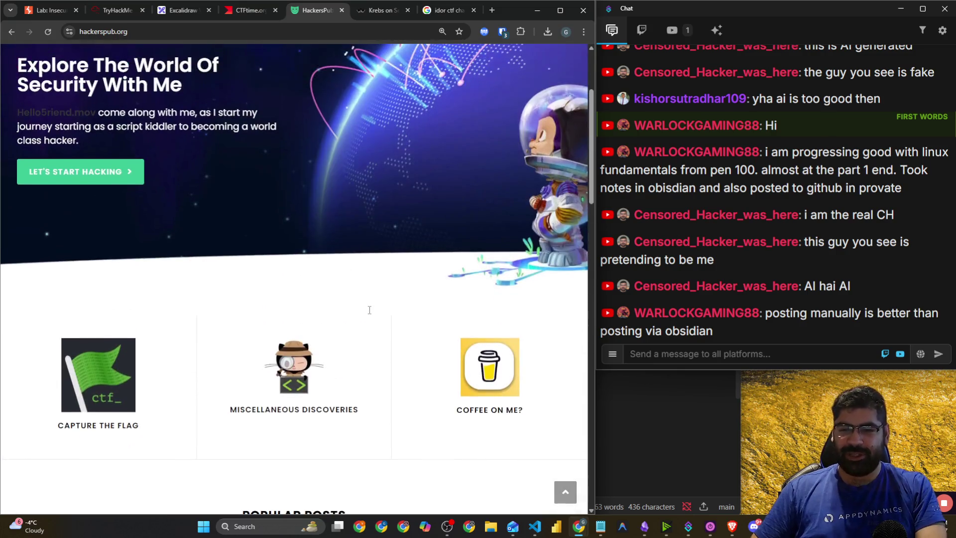
scroll(370, 299, up, 3)
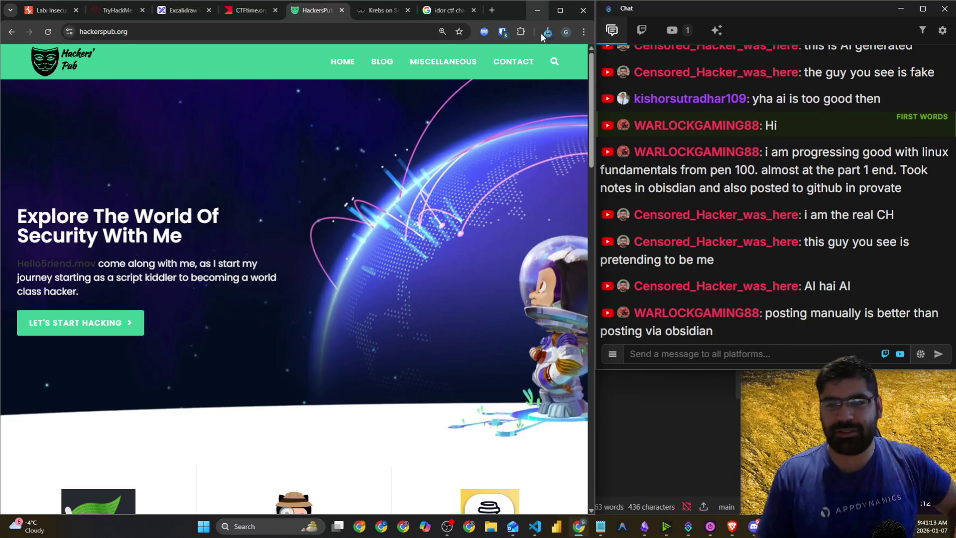
Step: Bring OBS Studio forward and transition the webcam F2 scene to Program
click(697, 354)
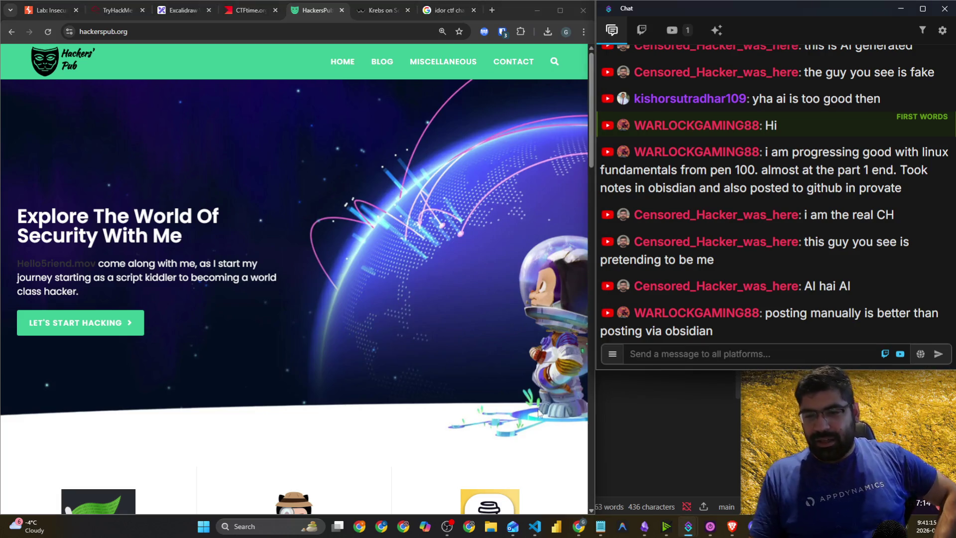
click(447, 526)
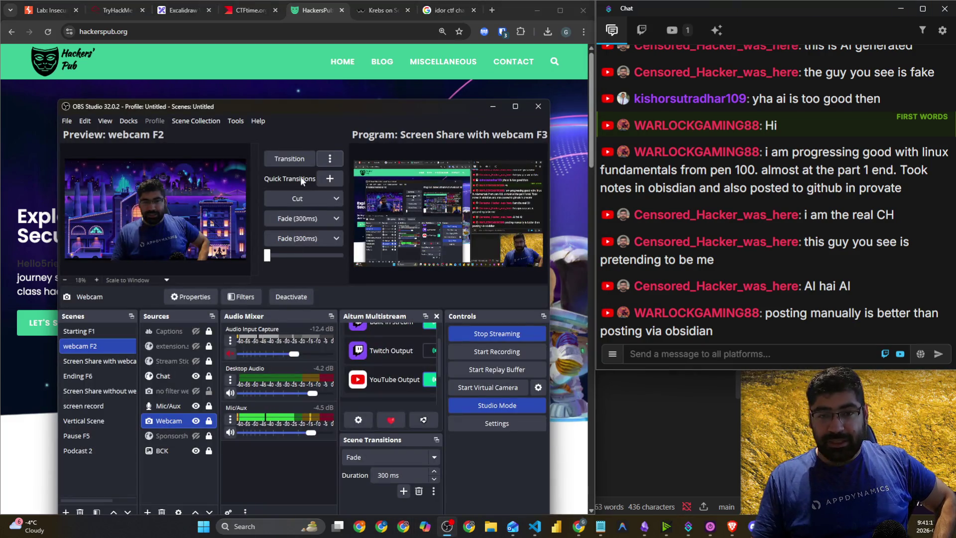
click(296, 162)
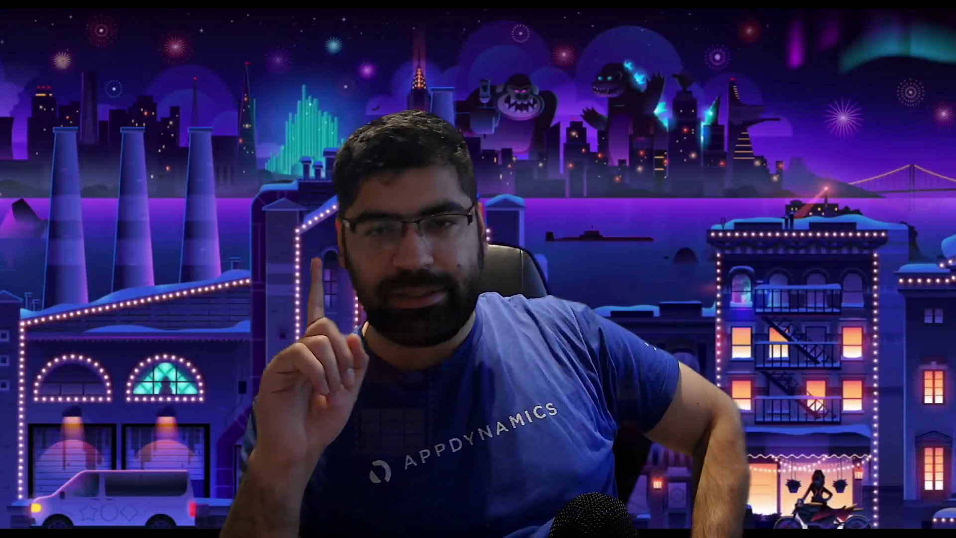